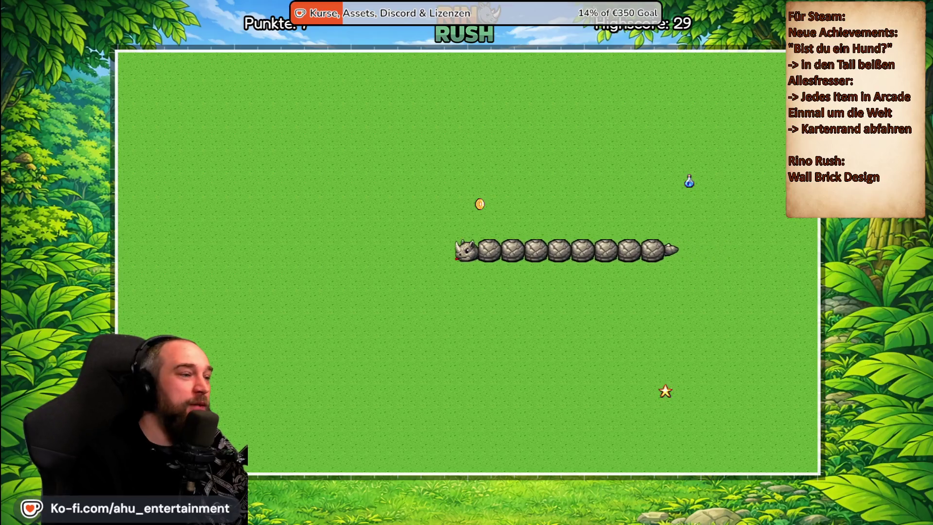
- Steer the rhino through the first coins, then toward the star and the ! item
{"action": "key", "text": "Up"}
{"action": "key", "text": "Right"}
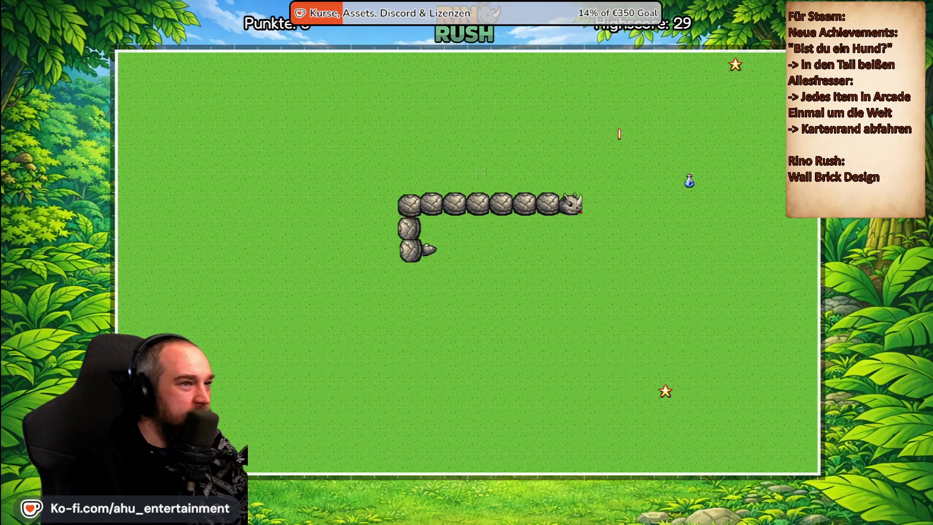
{"action": "key", "text": "Up"}
{"action": "key", "text": "Left"}
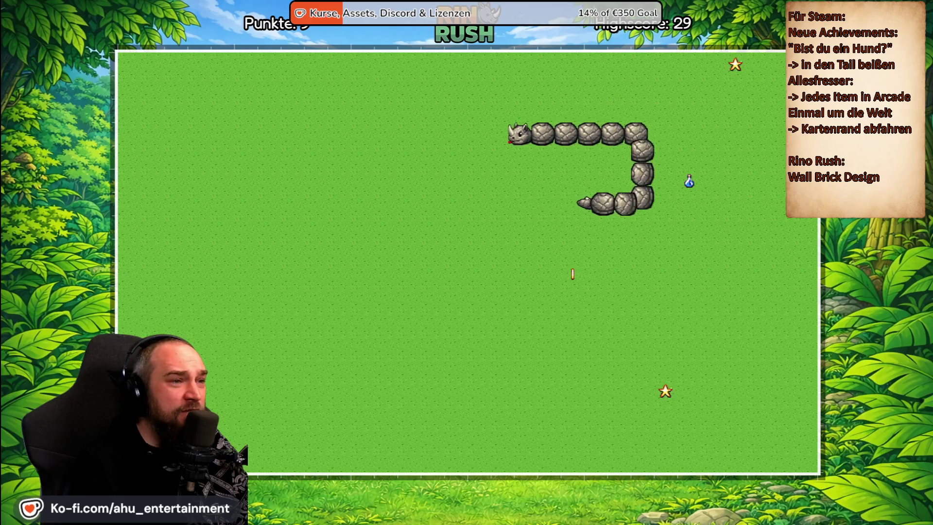
{"action": "key", "text": "Down"}
{"action": "key", "text": "Right"}
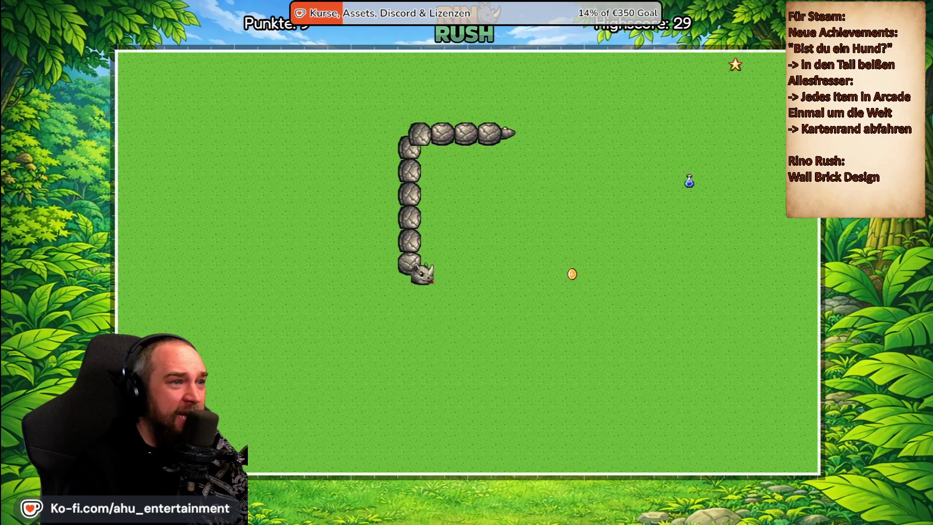
{"action": "key", "text": "Up"}
{"action": "key", "text": "Left"}
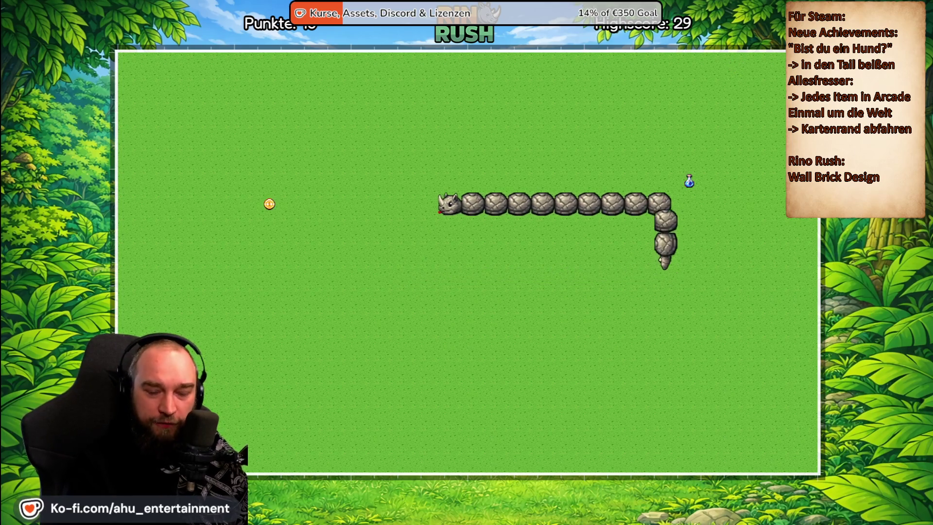
{"action": "key", "text": "Down"}
{"action": "key", "text": "Left"}
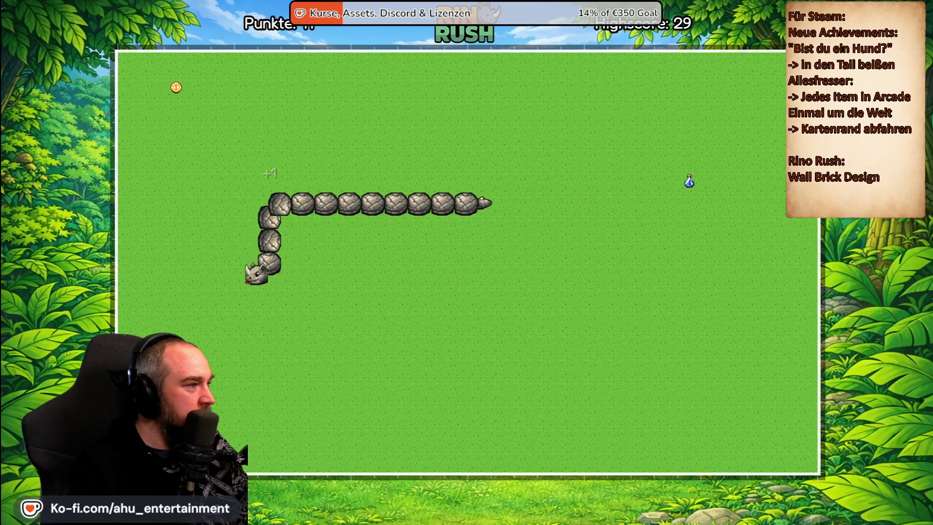
{"action": "key", "text": "Up"}
{"action": "key", "text": "Right"}
{"action": "key", "text": "Down"}
{"action": "key", "text": "Right"}
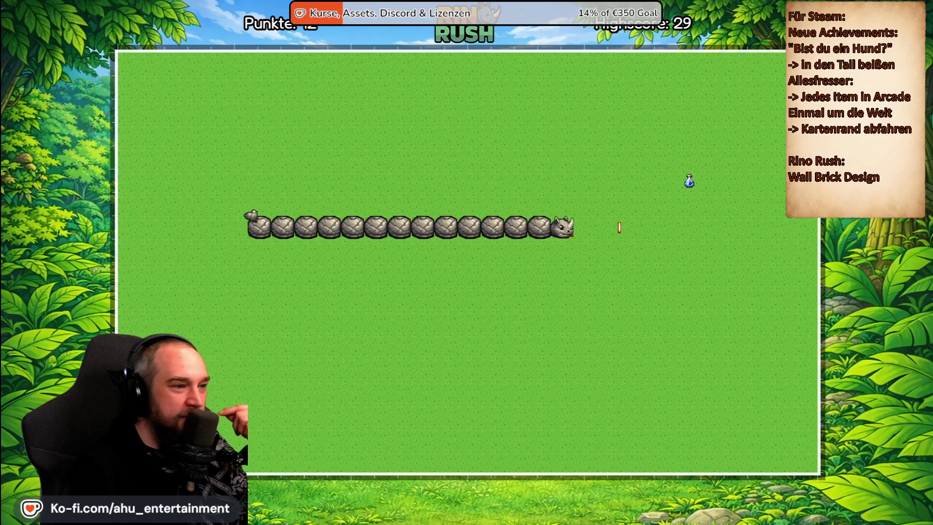
{"action": "key", "text": "Up"}
{"action": "key", "text": "Left"}
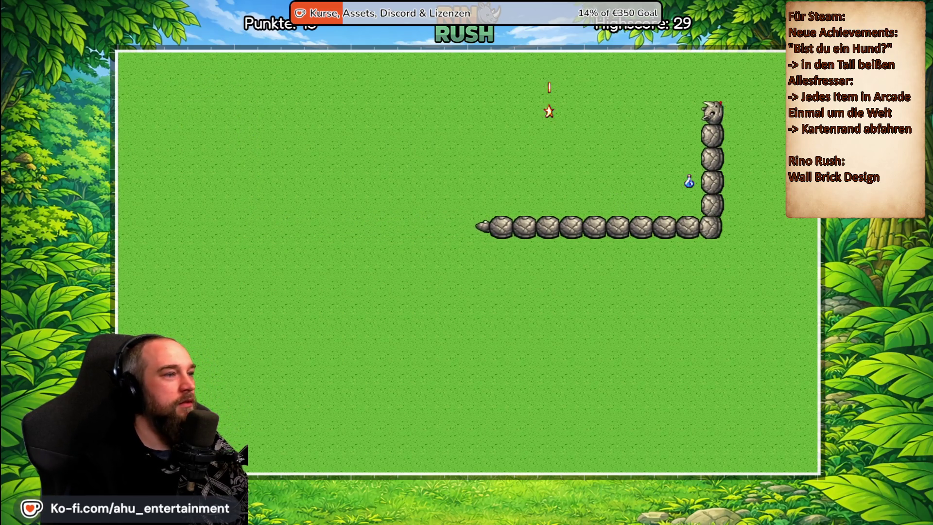
{"action": "key", "text": "Up"}
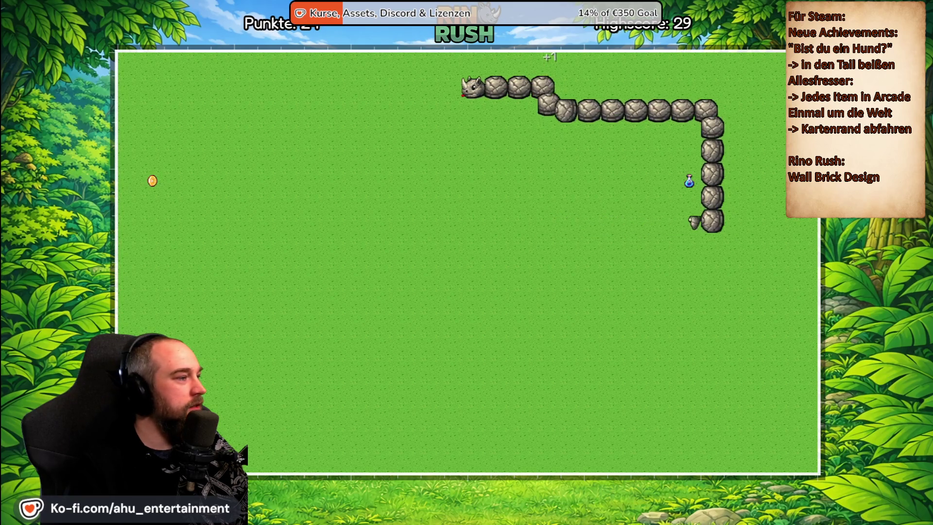
- Weave the rhino down and across the field, eating more coins and then a star
{"action": "key", "text": "Down"}
{"action": "key", "text": "Right"}
{"action": "key", "text": "Down"}
{"action": "key", "text": "Right"}
{"action": "key", "text": "Down"}
{"action": "key", "text": "Right"}
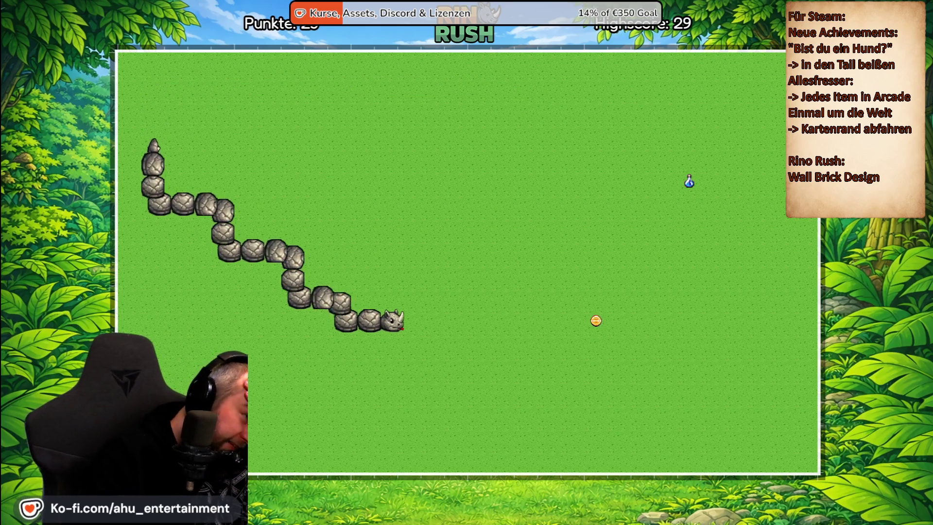
{"action": "key", "text": "Down"}
{"action": "key", "text": "Right"}
{"action": "key", "text": "Up"}
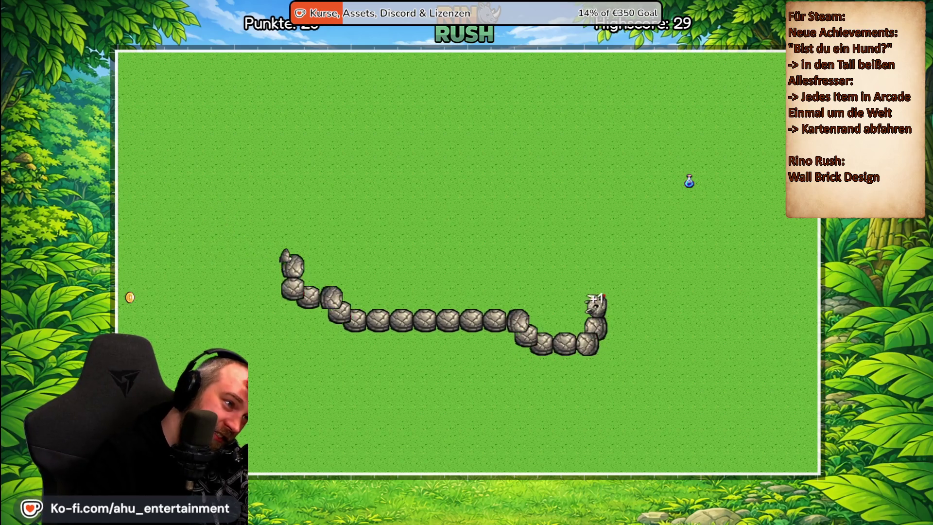
{"action": "key", "text": "Left"}
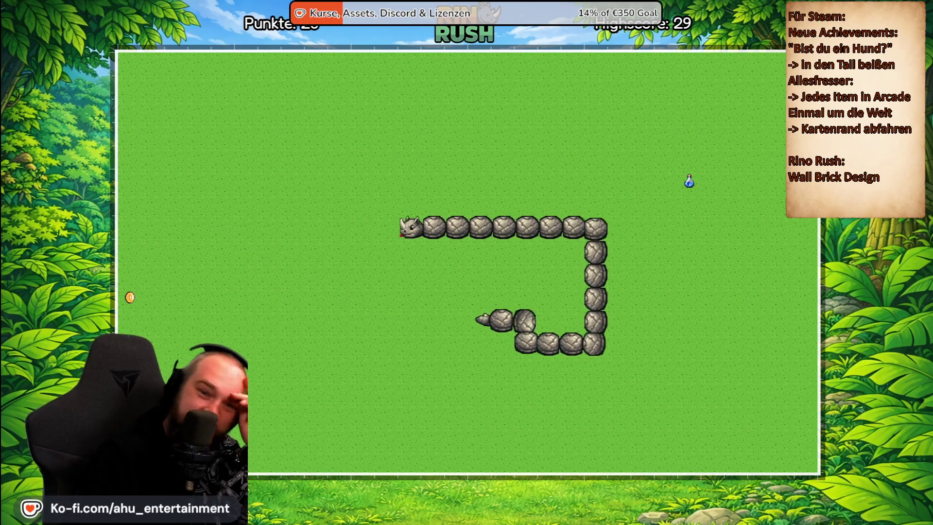
{"action": "key", "text": "Down"}
{"action": "key", "text": "Right"}
{"action": "key", "text": "Down"}
{"action": "key", "text": "Right"}
{"action": "key", "text": "Down"}
{"action": "key", "text": "Right"}
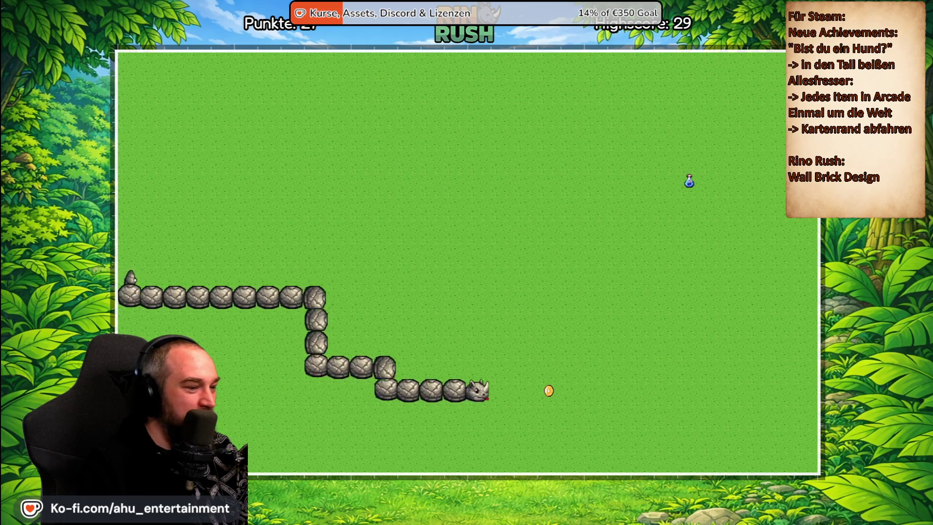
{"action": "key", "text": "Up"}
{"action": "key", "text": "Left"}
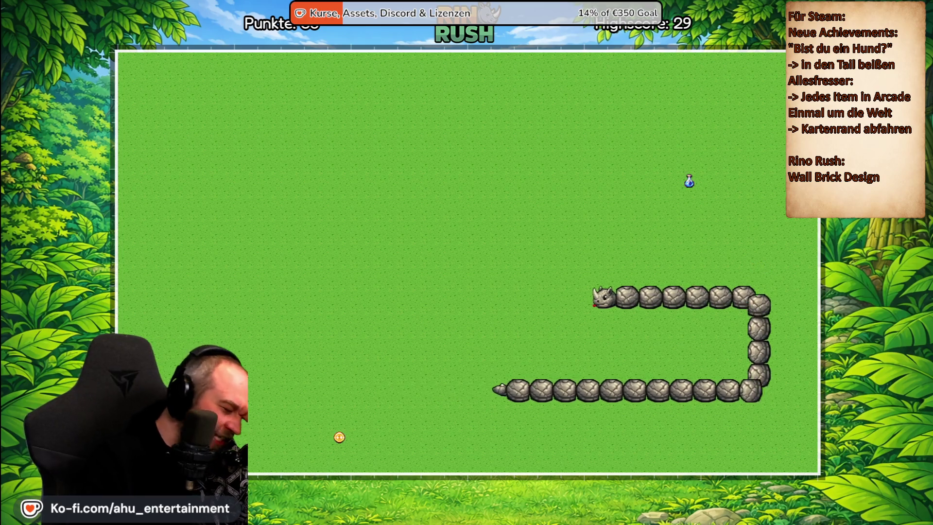
- Keep collecting coins and the potion until the run ends with a 46-point highscore
{"action": "key", "text": "Down"}
{"action": "key", "text": "Right"}
{"action": "key", "text": "Down"}
{"action": "key", "text": "Right"}
{"action": "key", "text": "Up"}
{"action": "key", "text": "Left"}
{"action": "key", "text": "Up"}
{"action": "key", "text": "Left"}
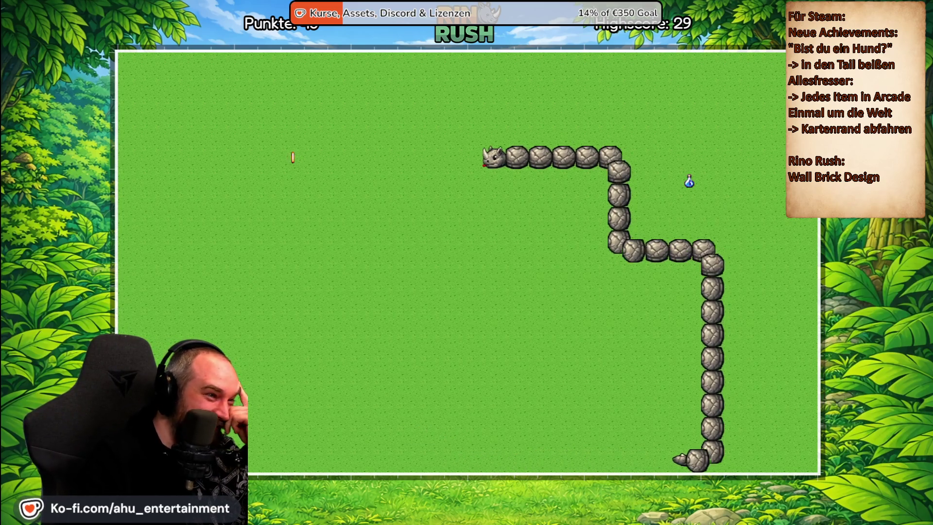
{"action": "key", "text": "Down"}
{"action": "key", "text": "Left"}
{"action": "key", "text": "Up"}
{"action": "key", "text": "Right"}
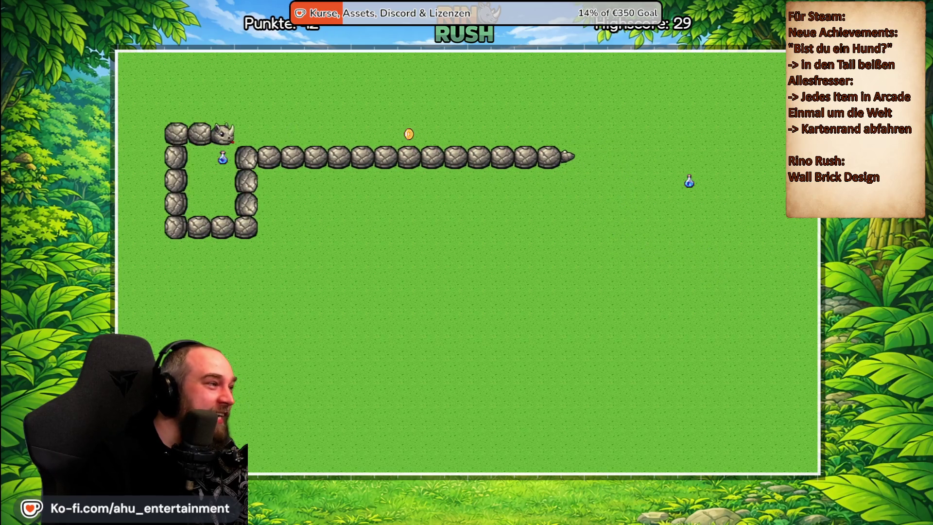
{"action": "key", "text": "Down"}
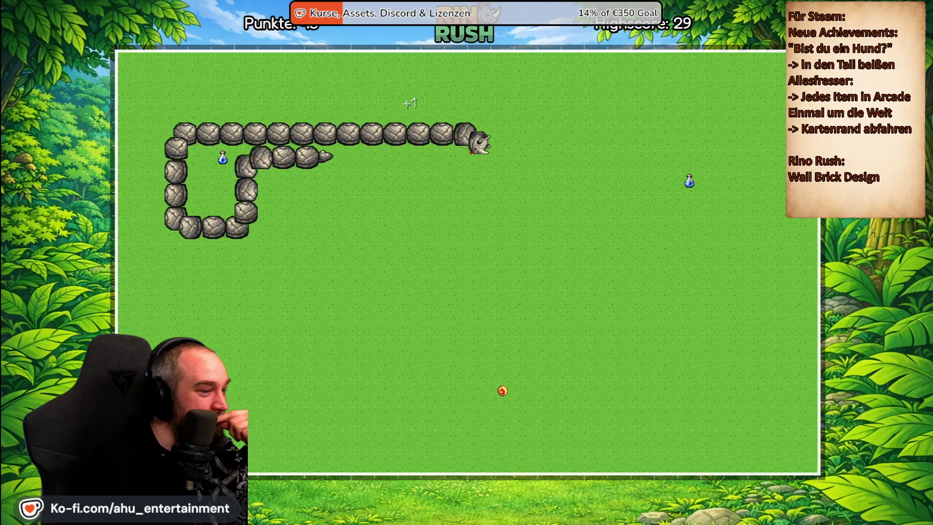
{"action": "key", "text": "Left"}
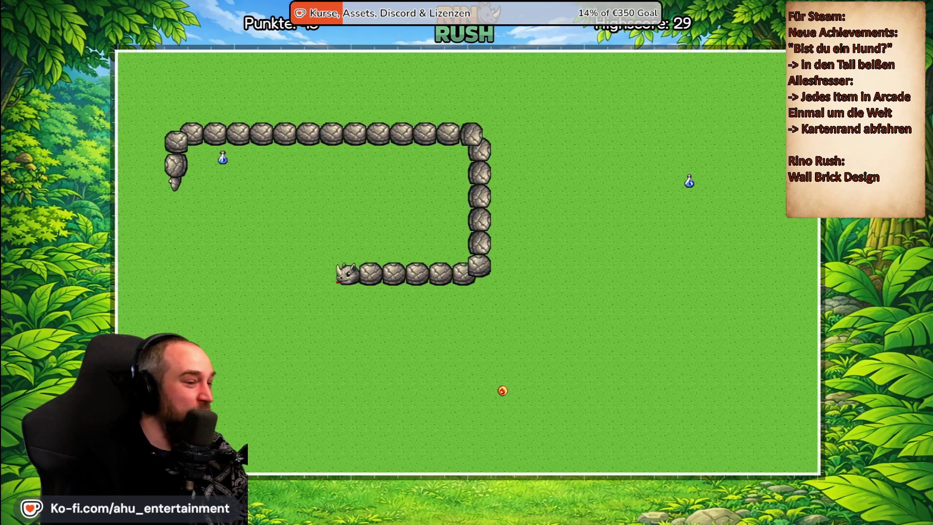
{"action": "key", "text": "Up"}
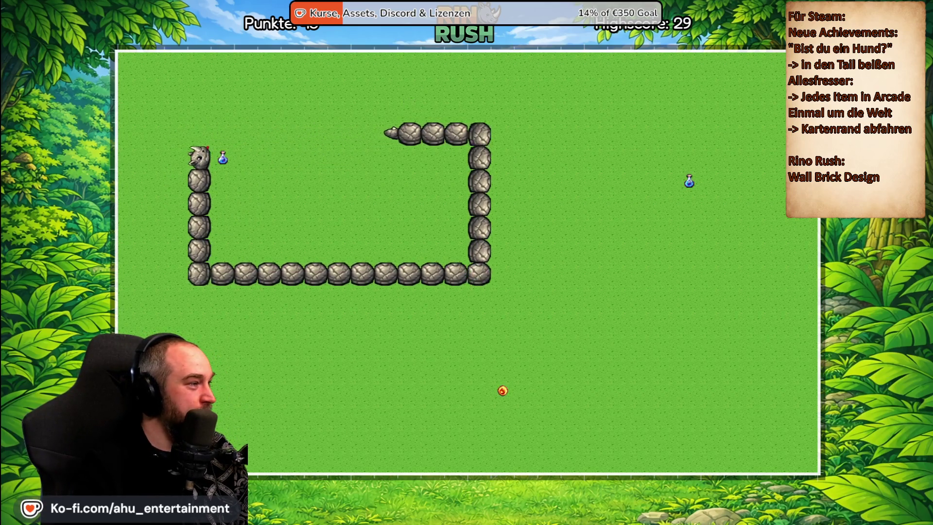
{"action": "key", "text": "Right"}
{"action": "key", "text": "Up"}
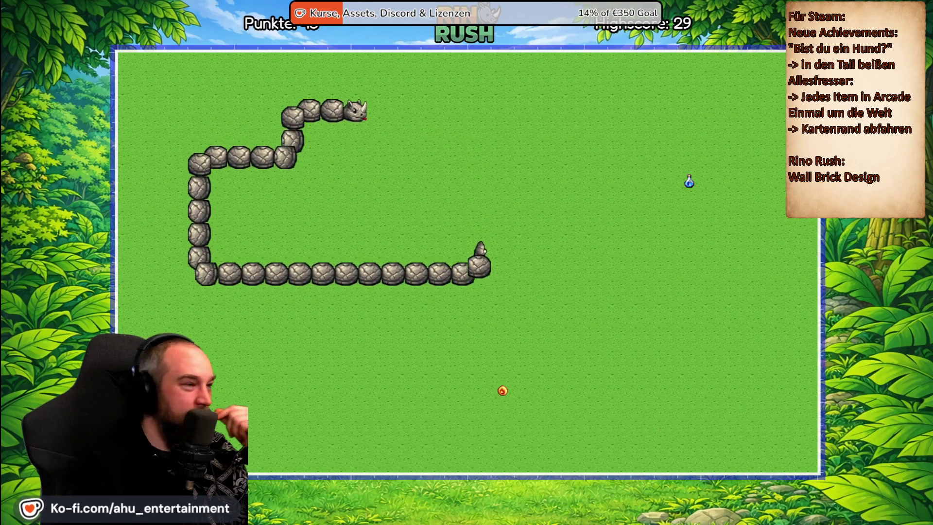
{"action": "key", "text": "Down"}
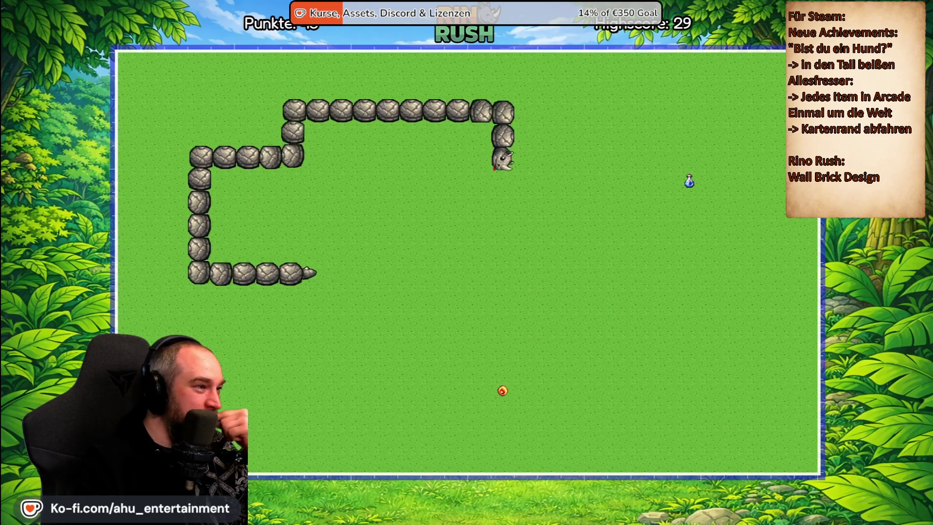
{"action": "key", "text": "Left"}
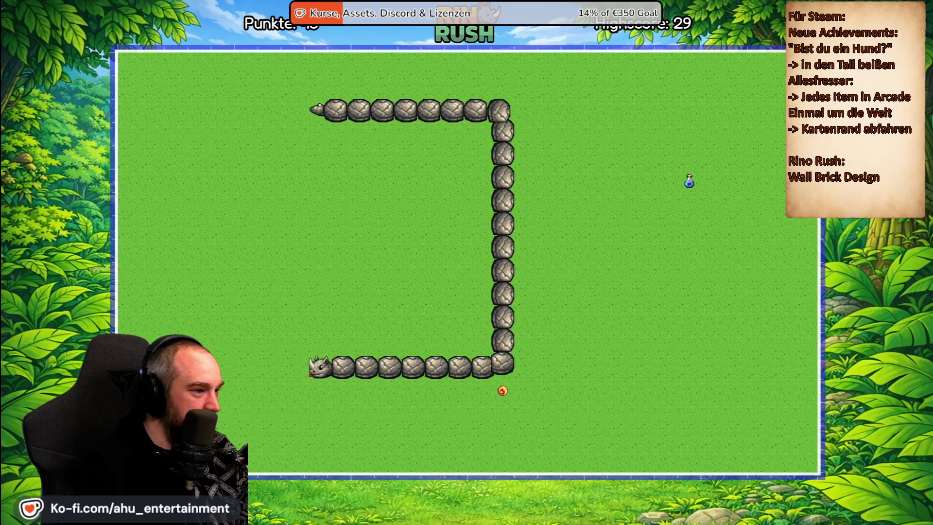
{"action": "key", "text": "Down"}
{"action": "key", "text": "Right"}
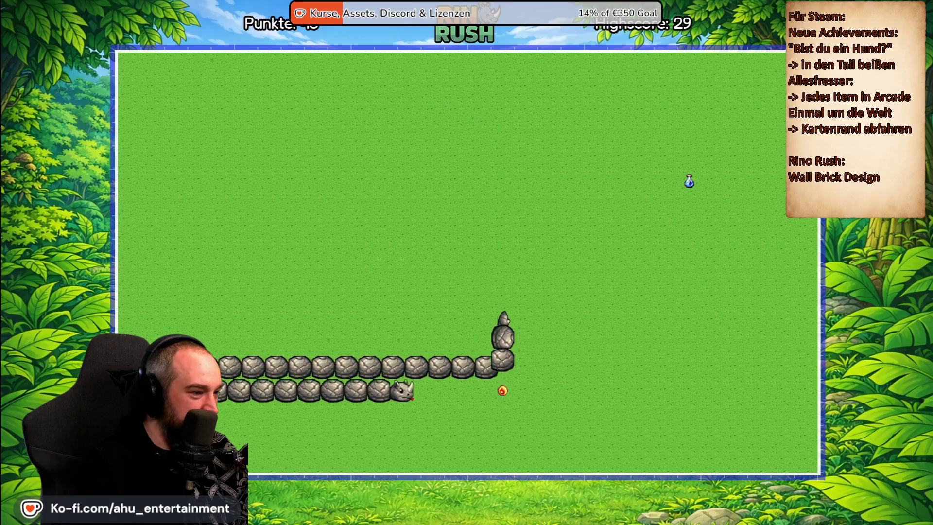
{"action": "key", "text": "Up"}
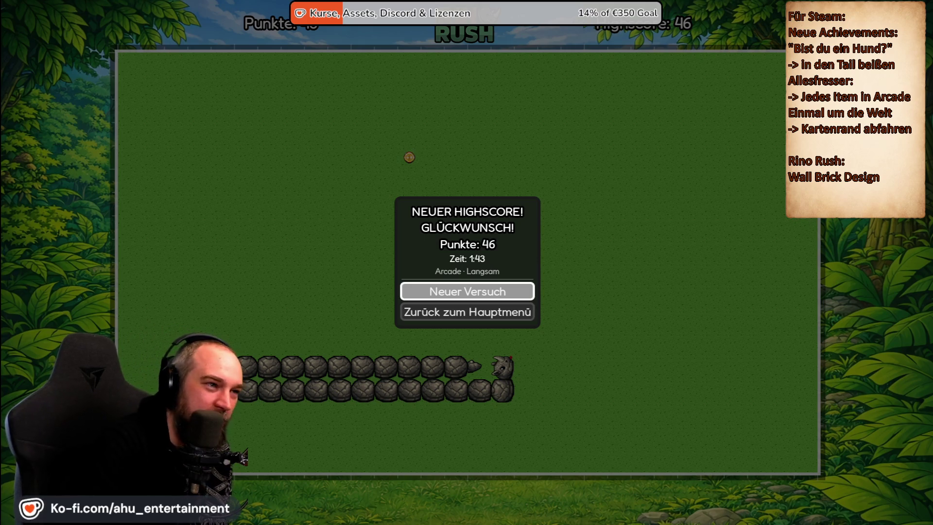
{"action": "key", "text": "Down"}
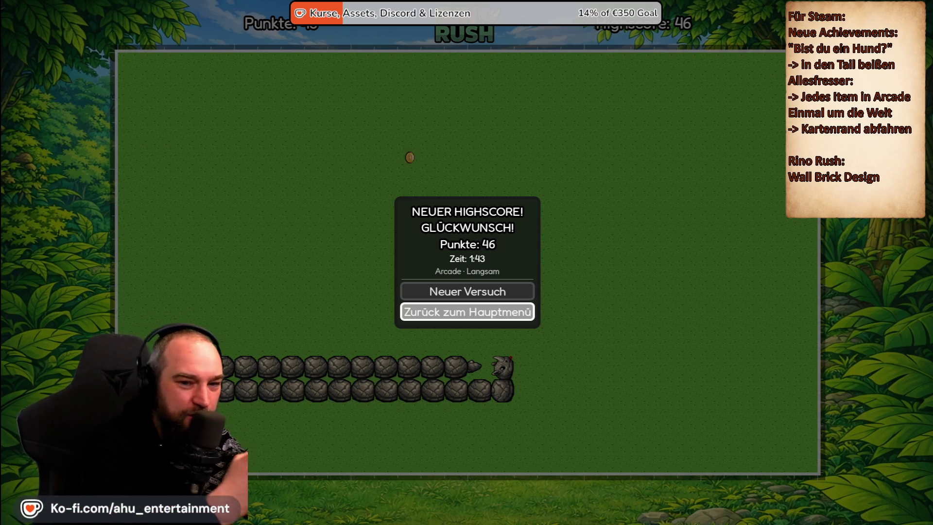
- Return to the main menu, then scroll through the Erfolge overview (18 of 61 unlocked) and close it
{"action": "key", "text": "Return"}
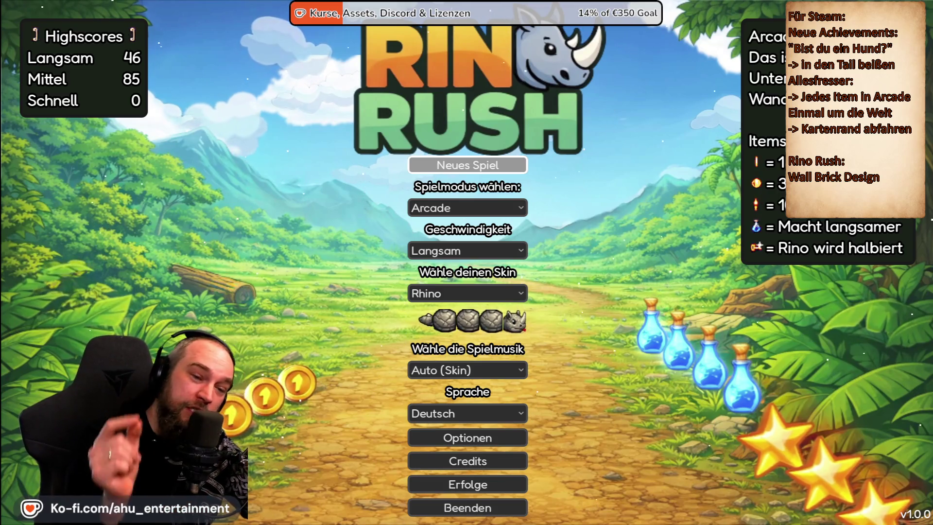
{"action": "left_click", "coordinate": [503, 484]}
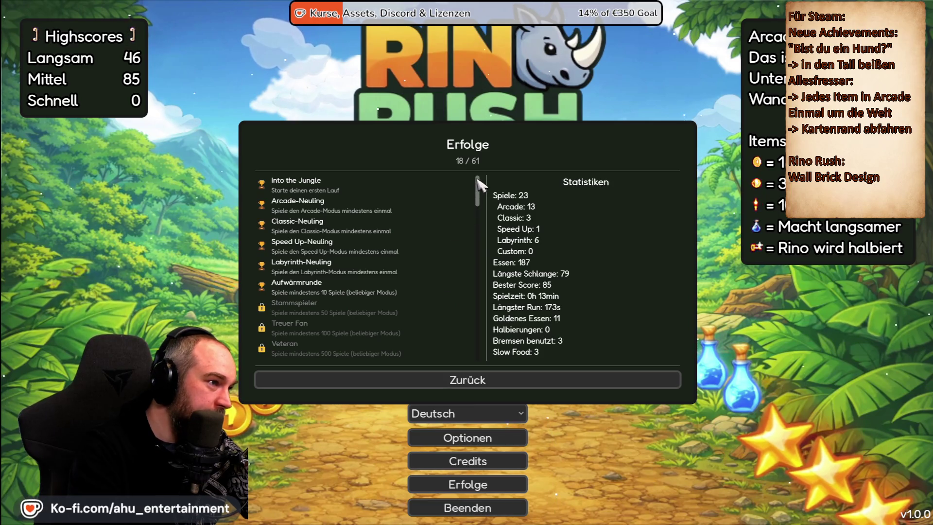
{"action": "mouse_move", "coordinate": [479, 190]}
{"action": "left_mouse_down"}
{"action": "mouse_move", "coordinate": [478, 369]}
{"action": "mouse_move", "coordinate": [496, 124]}
{"action": "left_mouse_up"}
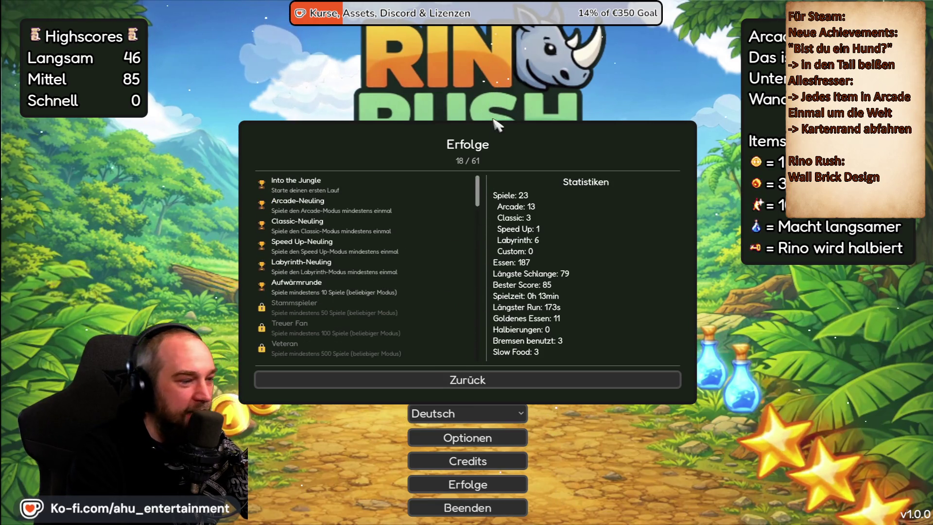
{"action": "left_click", "coordinate": [480, 384]}
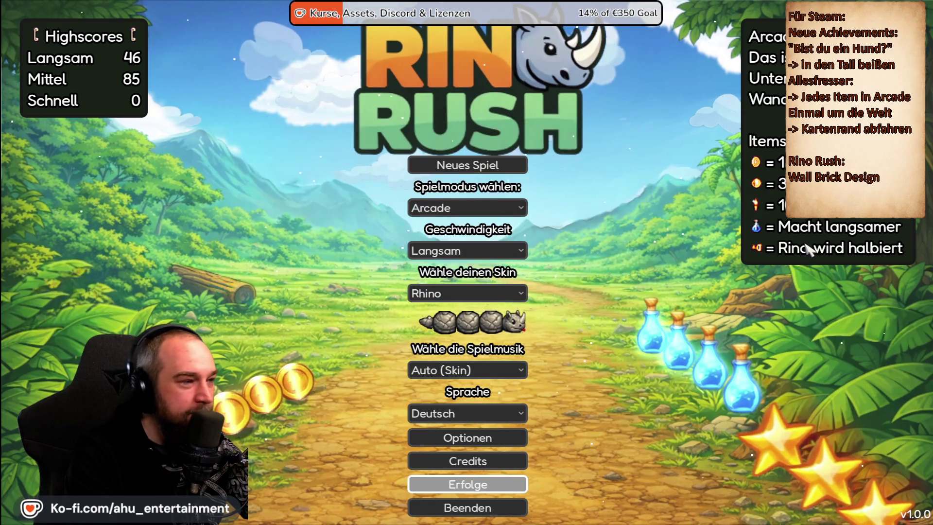
- Change Geschwindigkeit from Langsam to Mittel, leaving Spielmodus on Arcade
{"action": "left_click", "coordinate": [476, 213]}
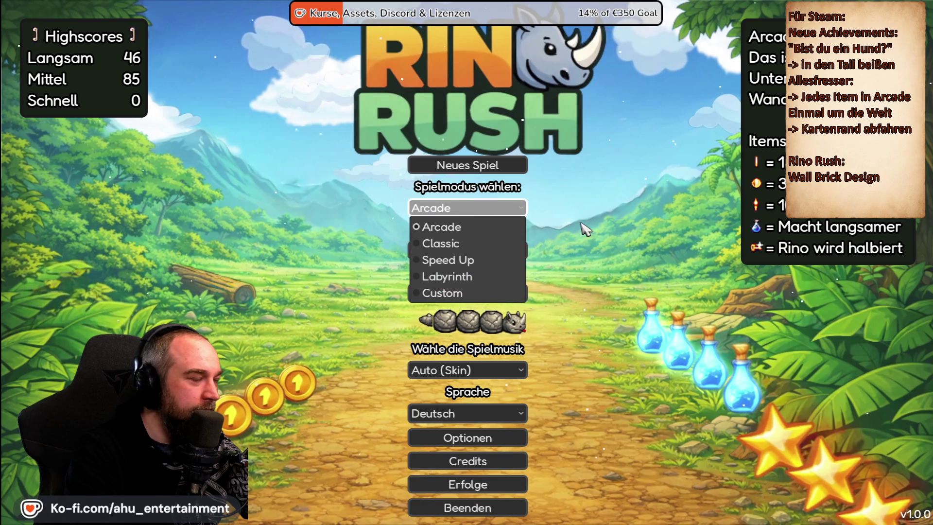
{"action": "left_click", "coordinate": [450, 250]}
{"action": "left_click", "coordinate": [449, 251]}
{"action": "left_click", "coordinate": [437, 286]}
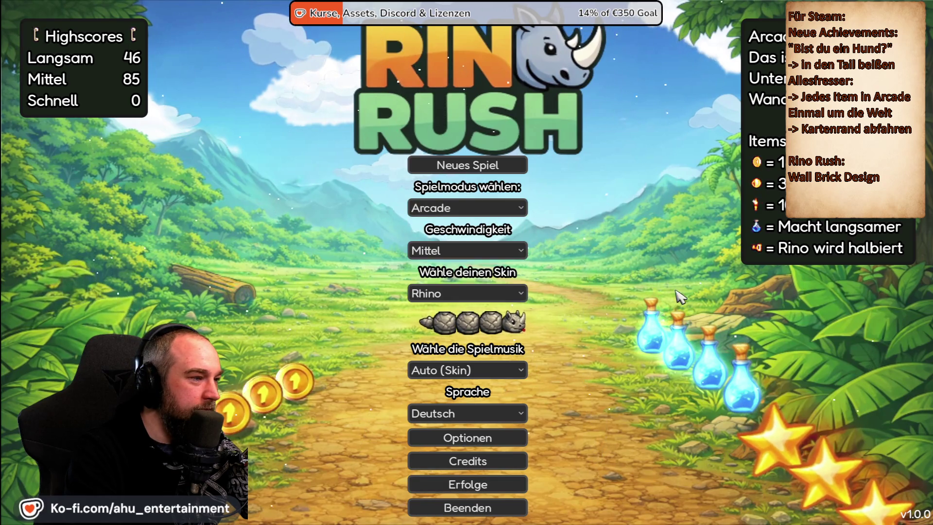
{"action": "left_click", "coordinate": [464, 208]}
{"action": "left_click", "coordinate": [463, 226]}
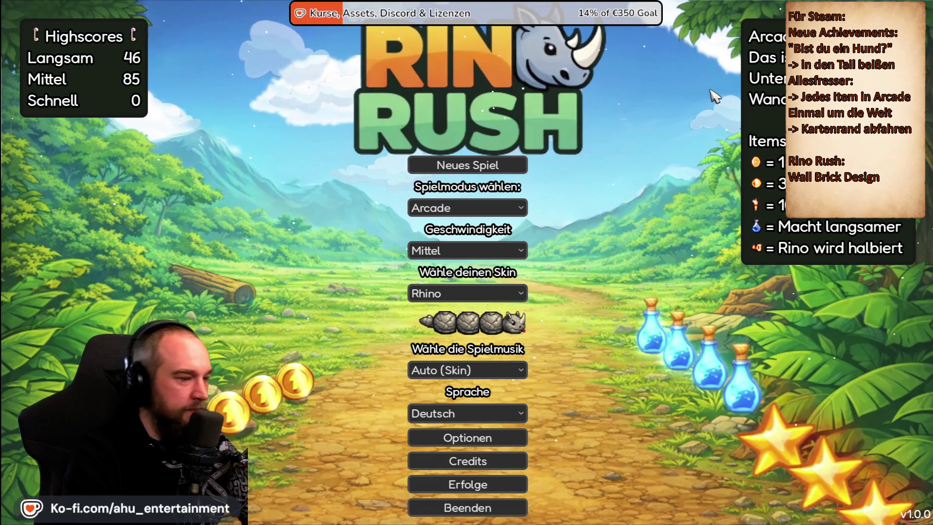
- Quit Rino Rush via Beenden, cancelling once before confirming with Ja
{"action": "left_click", "coordinate": [467, 507]}
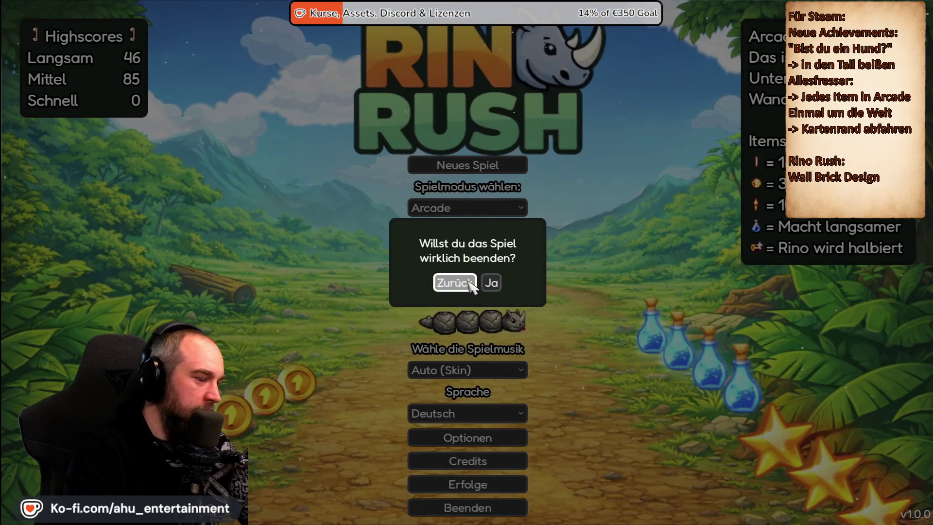
{"action": "left_click", "coordinate": [463, 284]}
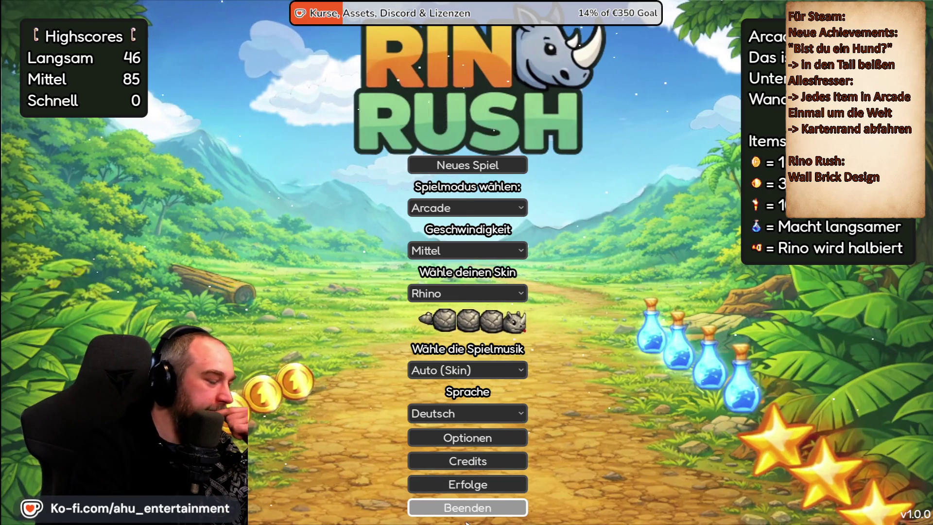
{"action": "left_click", "coordinate": [467, 512]}
{"action": "left_click", "coordinate": [493, 283]}
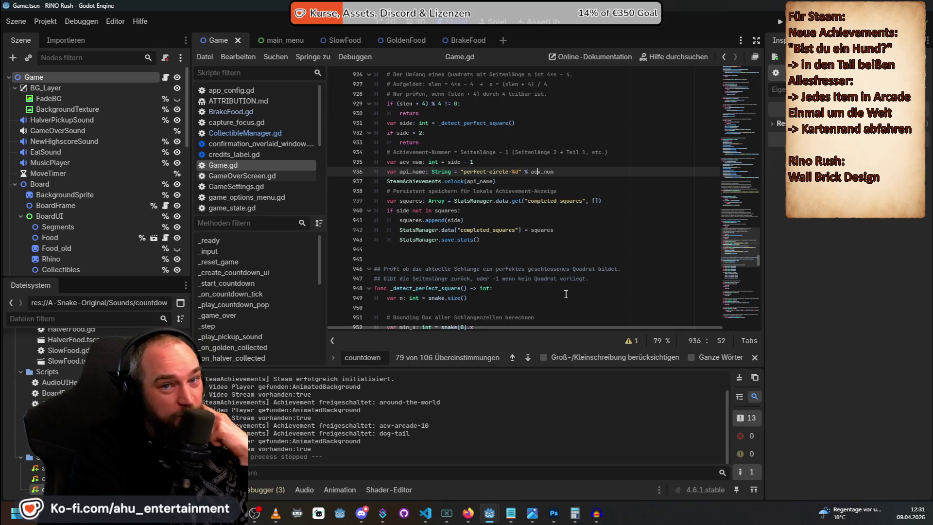
{"action": "scroll", "coordinate": [568, 292], "scroll_direction": "up", "scroll_amount": 10}
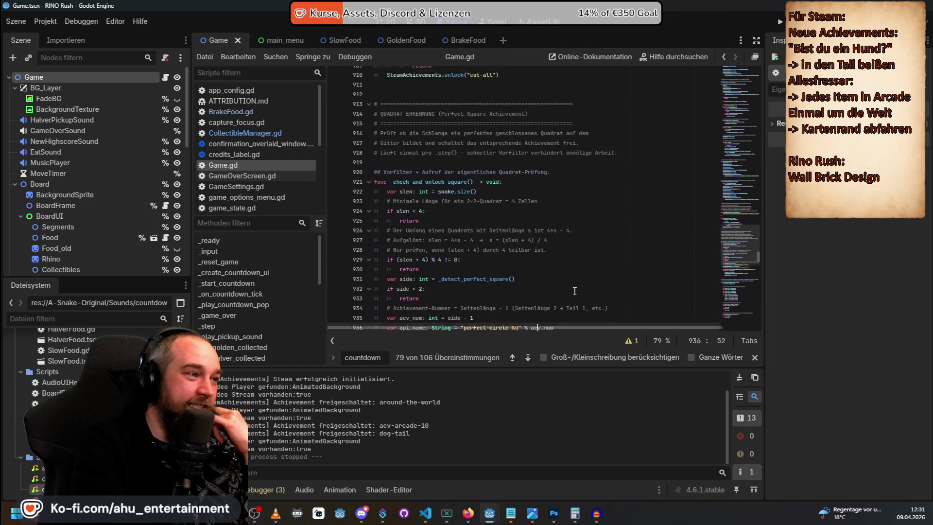
{"action": "scroll", "coordinate": [574, 291], "scroll_direction": "up", "scroll_amount": 13}
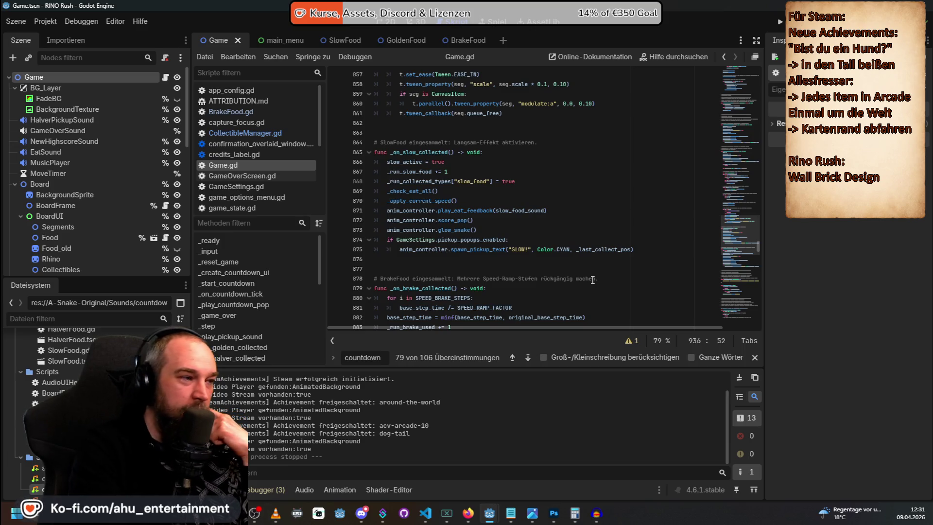
{"action": "scroll", "coordinate": [592, 280], "scroll_direction": "up", "scroll_amount": 13}
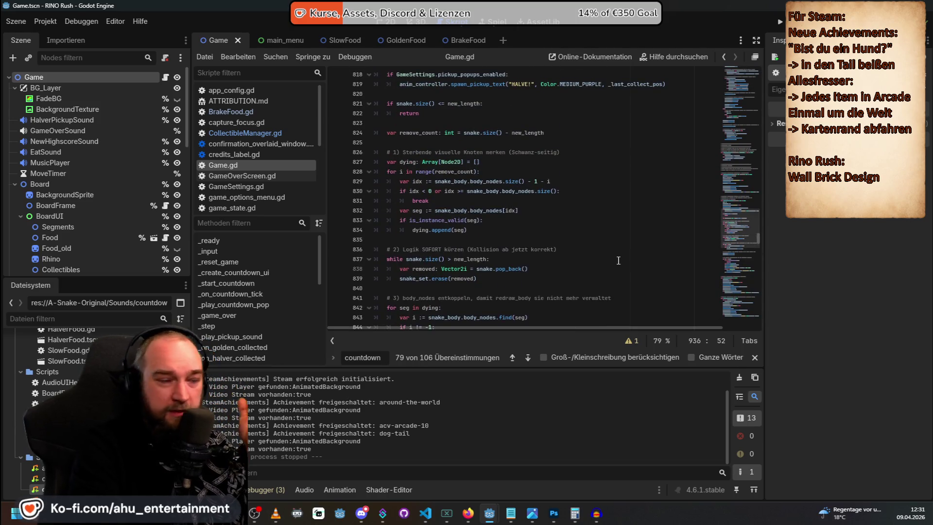
{"action": "left_click_drag", "start_coordinate": [755, 237], "coordinate": [758, 70]}
{"action": "scroll", "coordinate": [459, 263], "scroll_direction": "down", "scroll_amount": 20}
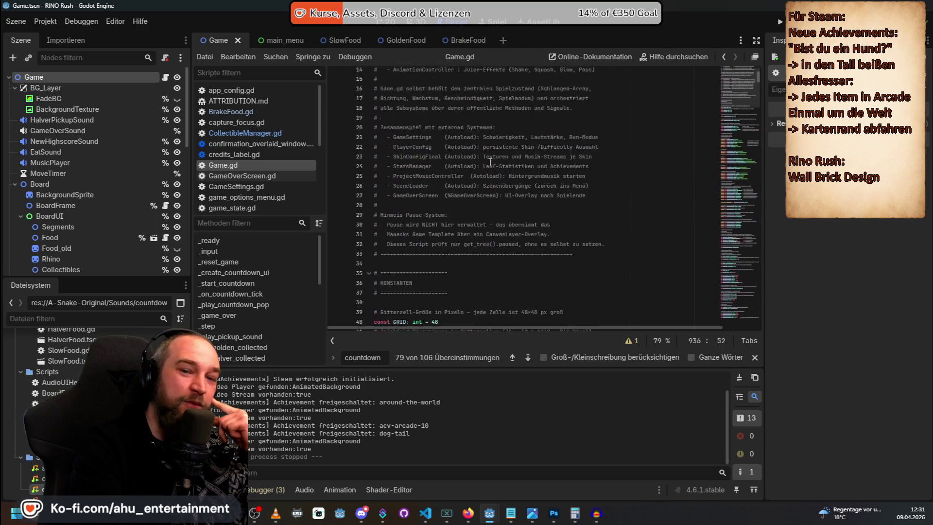
{"action": "scroll", "coordinate": [522, 118], "scroll_direction": "down", "scroll_amount": 20}
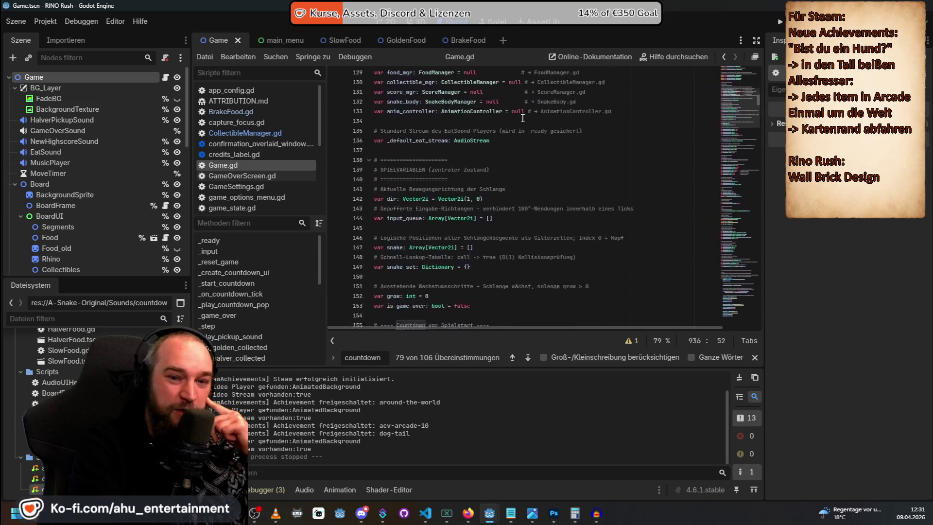
{"action": "scroll", "coordinate": [527, 109], "scroll_direction": "down", "scroll_amount": 20}
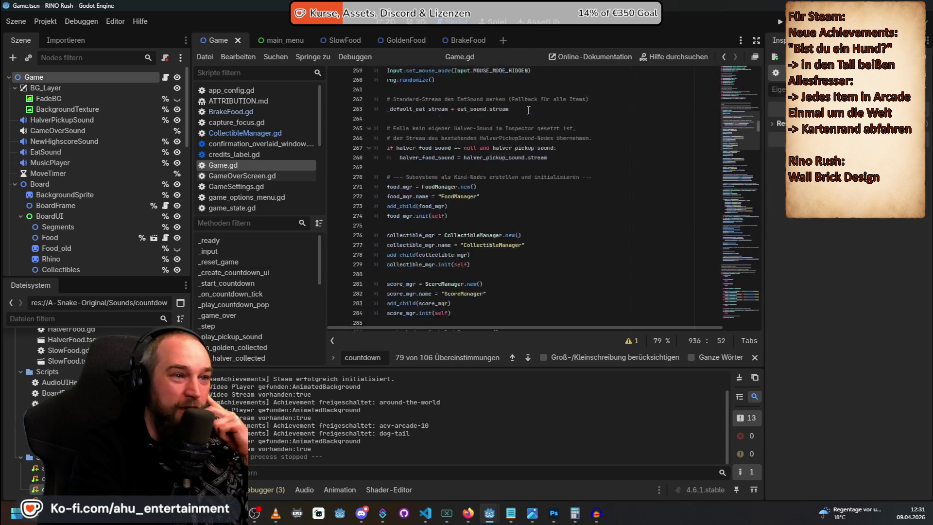
{"action": "scroll", "coordinate": [527, 108], "scroll_direction": "down", "scroll_amount": 20}
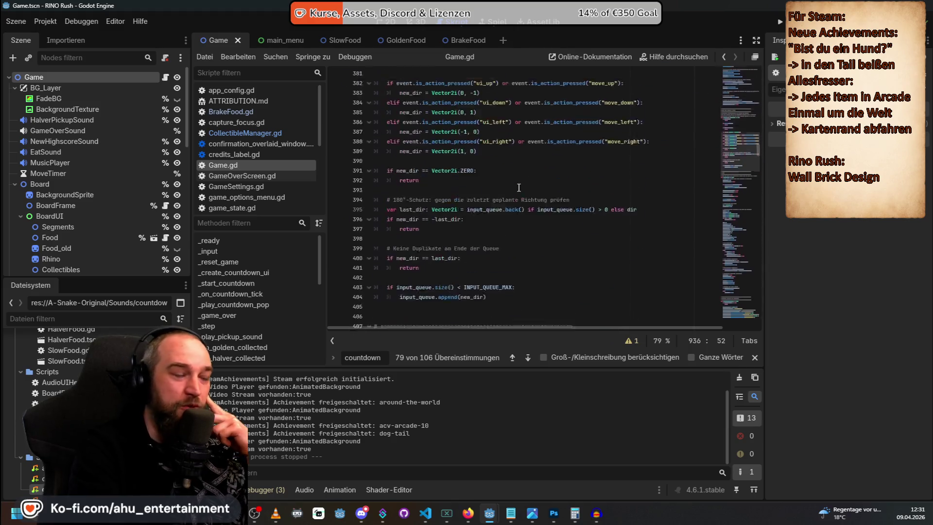
{"action": "scroll", "coordinate": [523, 162], "scroll_direction": "down", "scroll_amount": 20}
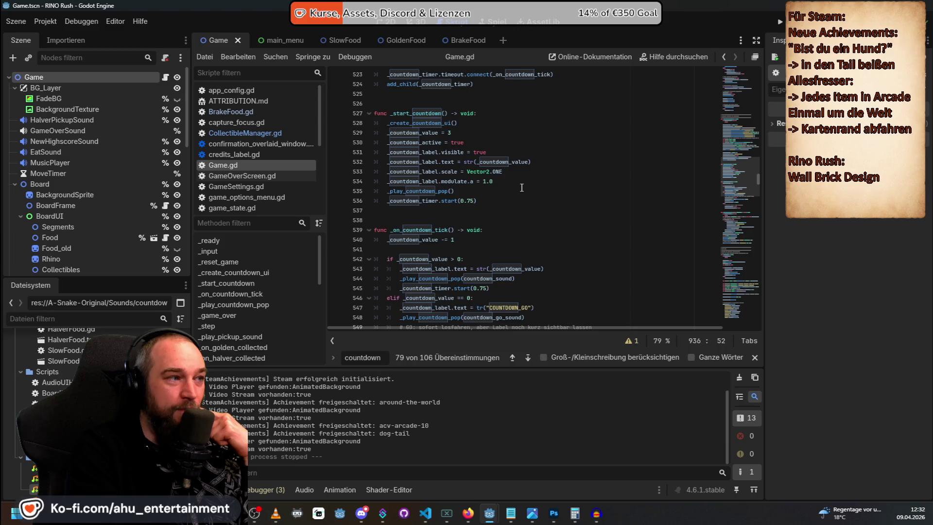
{"action": "scroll", "coordinate": [521, 187], "scroll_direction": "up", "scroll_amount": 4}
{"action": "scroll", "coordinate": [521, 188], "scroll_direction": "up", "scroll_amount": 20}
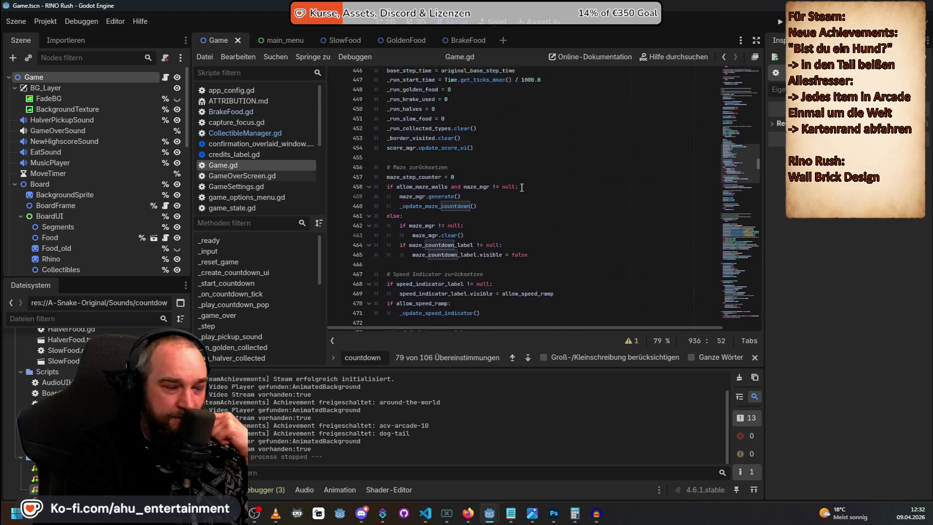
{"action": "scroll", "coordinate": [521, 187], "scroll_direction": "up", "scroll_amount": 20}
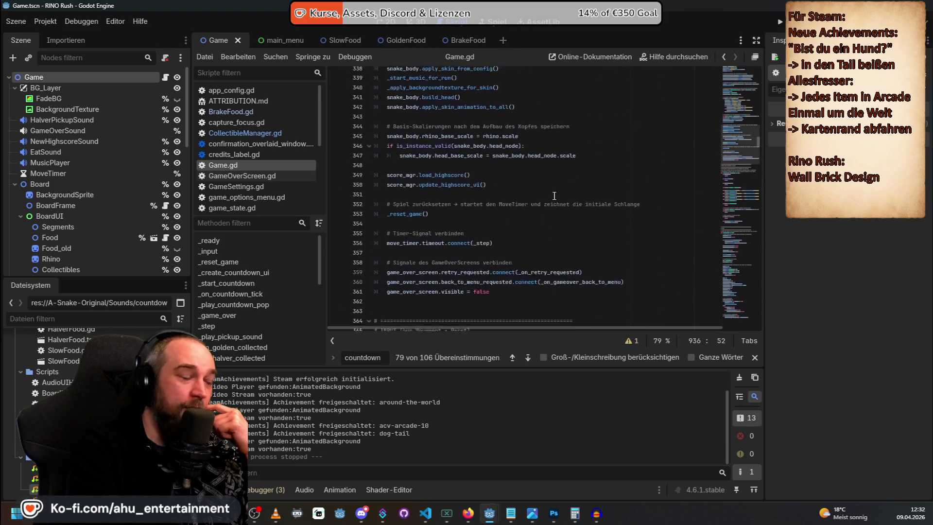
{"action": "mouse_move", "coordinate": [757, 132]}
{"action": "left_mouse_down"}
{"action": "mouse_move", "coordinate": [749, 72]}
{"action": "mouse_move", "coordinate": [751, 265]}
{"action": "left_mouse_up"}
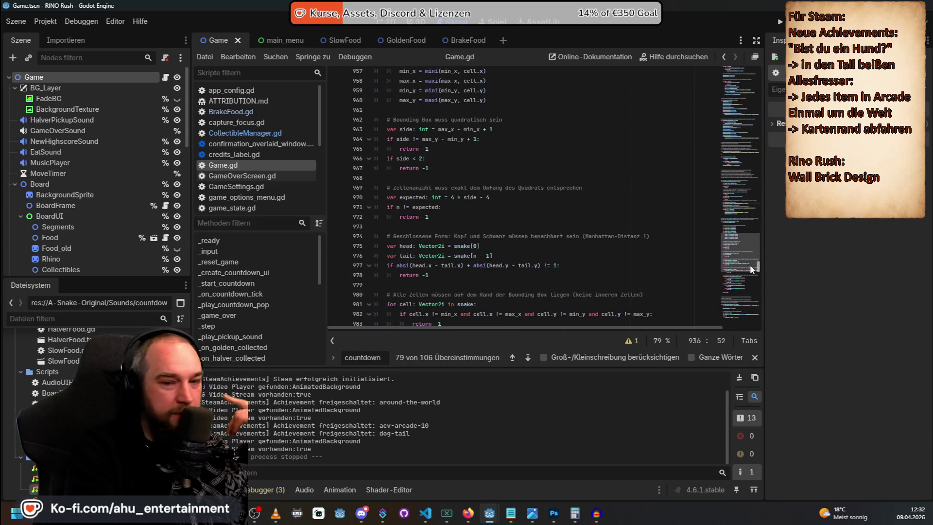
{"action": "left_click_drag", "start_coordinate": [750, 264], "coordinate": [750, 67]}
{"action": "scroll", "coordinate": [604, 253], "scroll_direction": "down", "scroll_amount": 15}
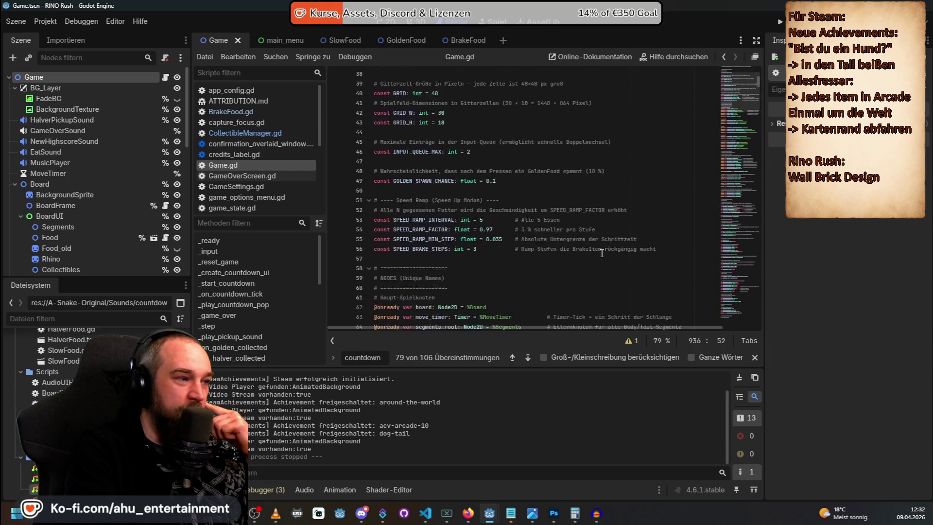
{"action": "scroll", "coordinate": [605, 253], "scroll_direction": "down", "scroll_amount": 6}
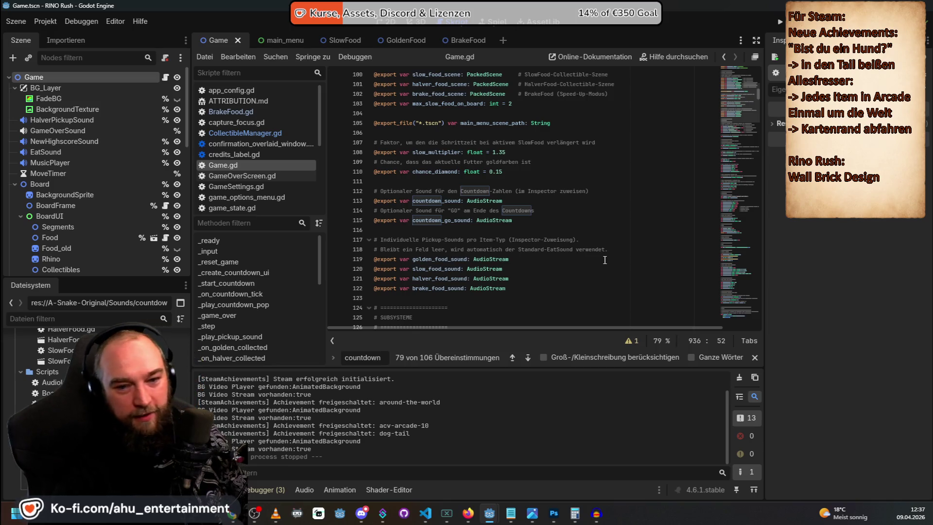
{"action": "scroll", "coordinate": [602, 232], "scroll_direction": "up", "scroll_amount": 10}
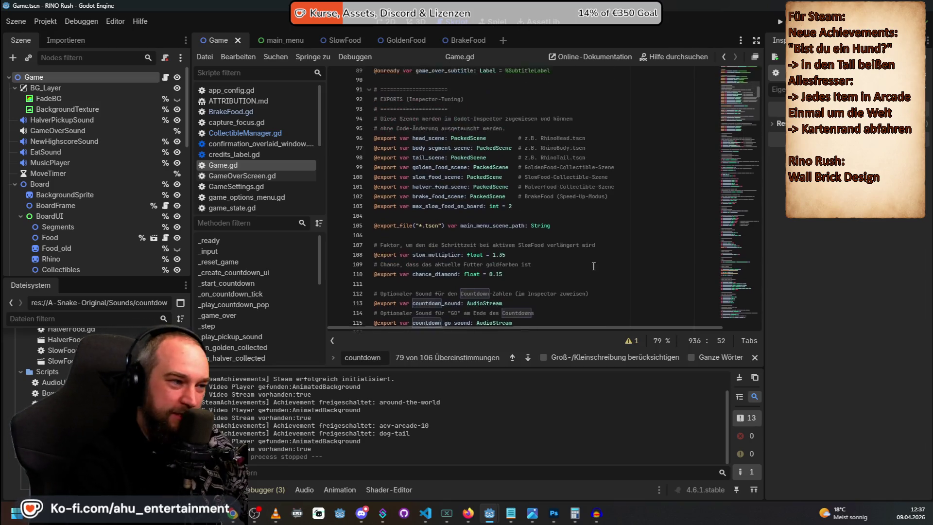
{"action": "scroll", "coordinate": [602, 232], "scroll_direction": "up", "scroll_amount": 8}
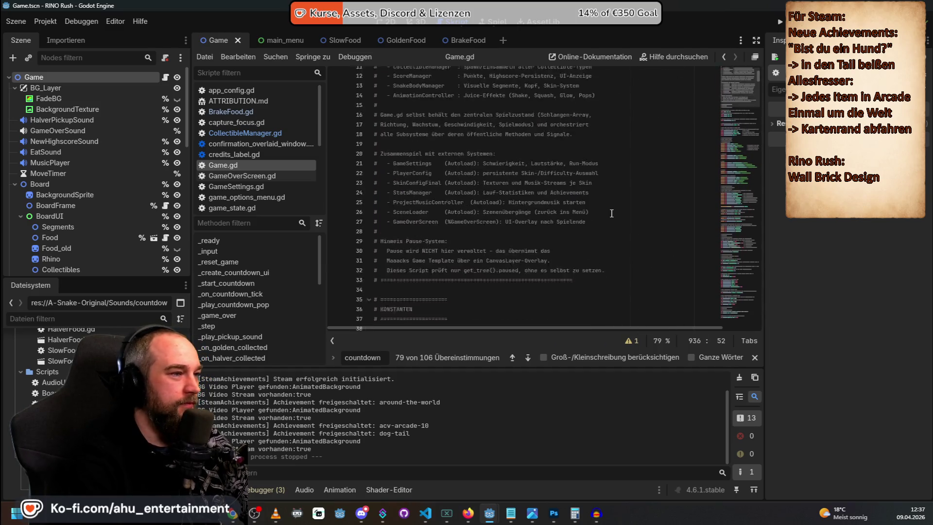
{"action": "scroll", "coordinate": [607, 218], "scroll_direction": "down", "scroll_amount": 20}
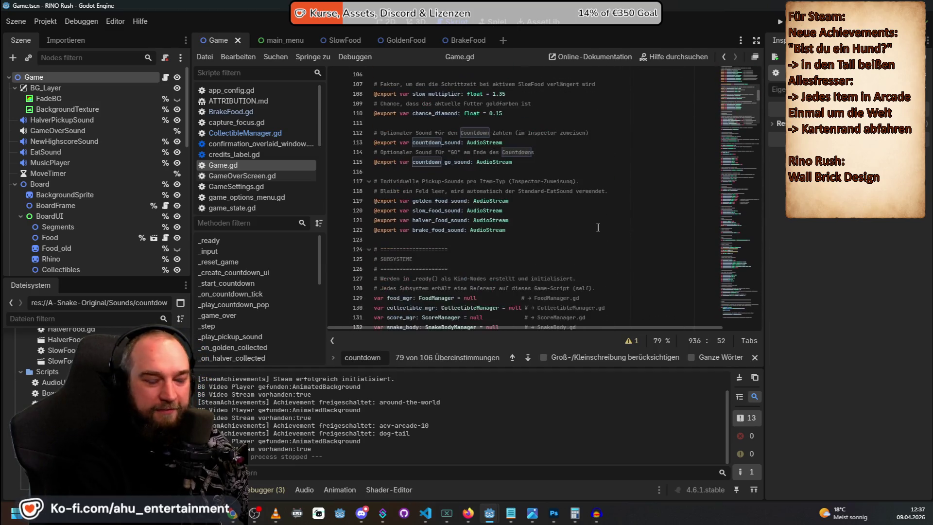
{"action": "scroll", "coordinate": [598, 226], "scroll_direction": "down", "scroll_amount": 16}
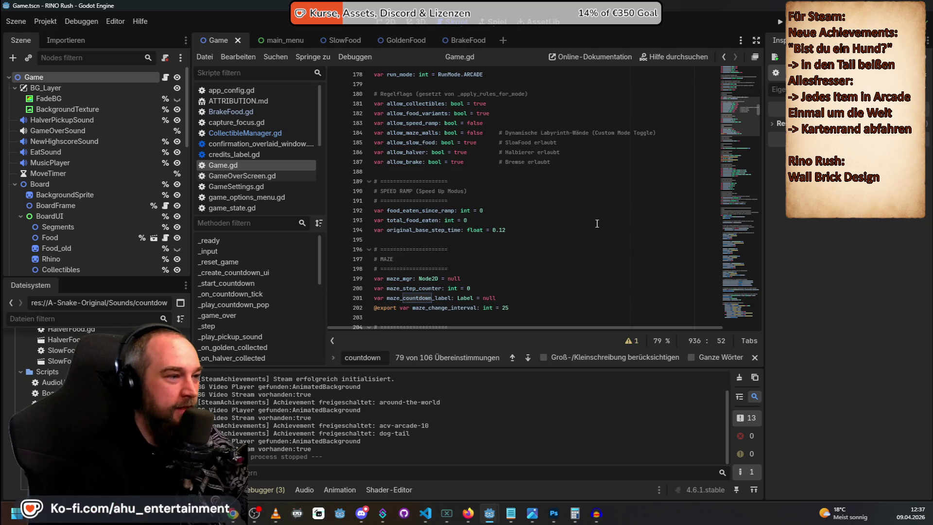
{"action": "scroll", "coordinate": [524, 119], "scroll_direction": "down", "scroll_amount": 15}
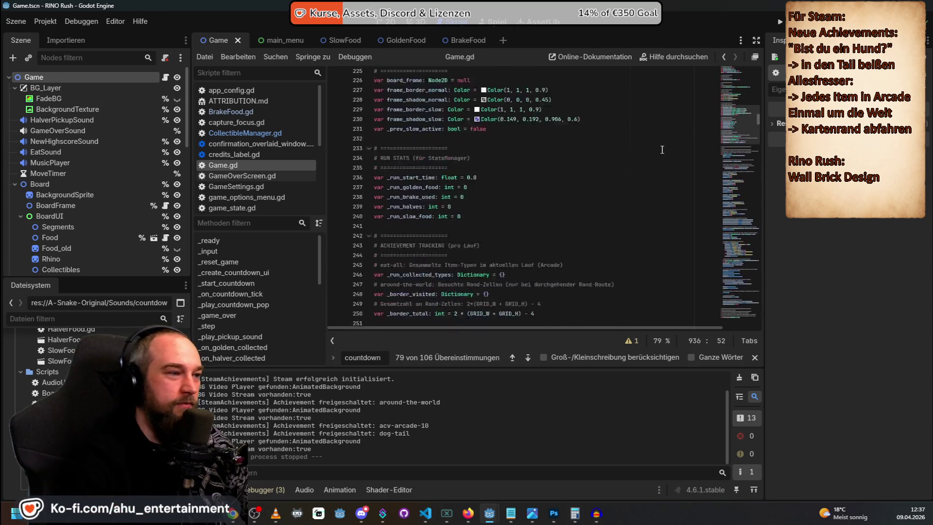
{"action": "scroll", "coordinate": [668, 141], "scroll_direction": "down", "scroll_amount": 2}
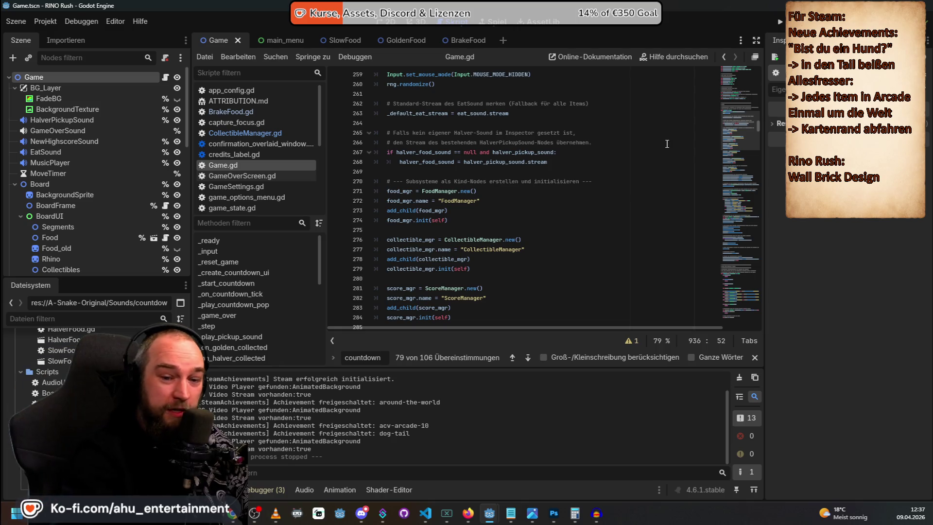
{"action": "scroll", "coordinate": [545, 155], "scroll_direction": "down", "scroll_amount": 10}
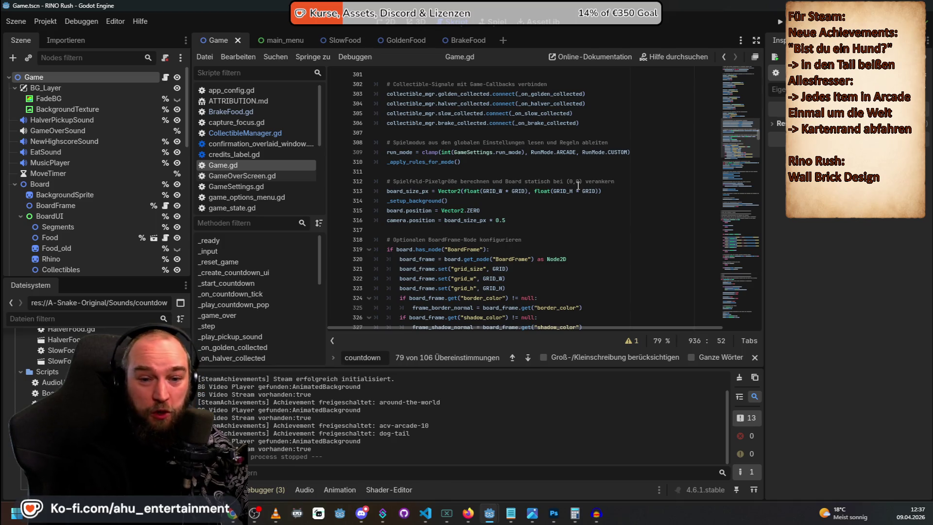
{"action": "scroll", "coordinate": [577, 250], "scroll_direction": "down", "scroll_amount": 9}
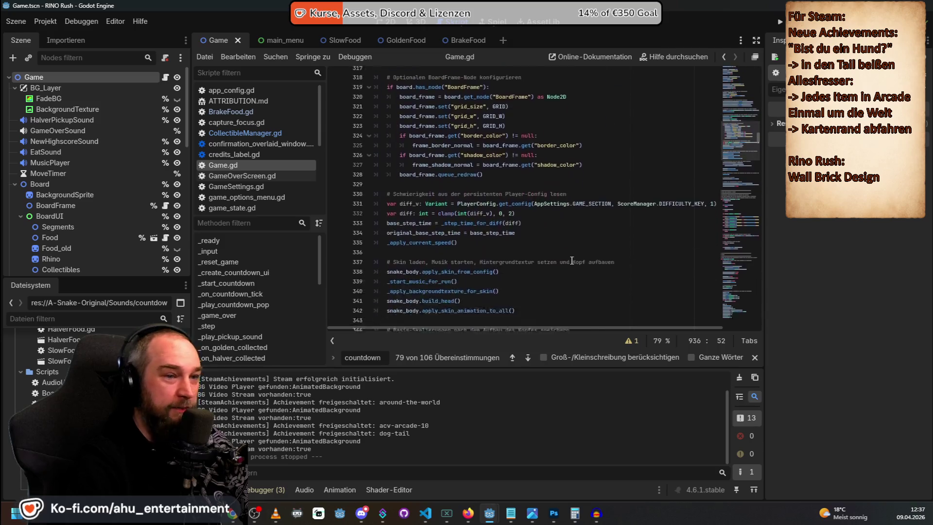
{"action": "scroll", "coordinate": [577, 250], "scroll_direction": "up", "scroll_amount": 20}
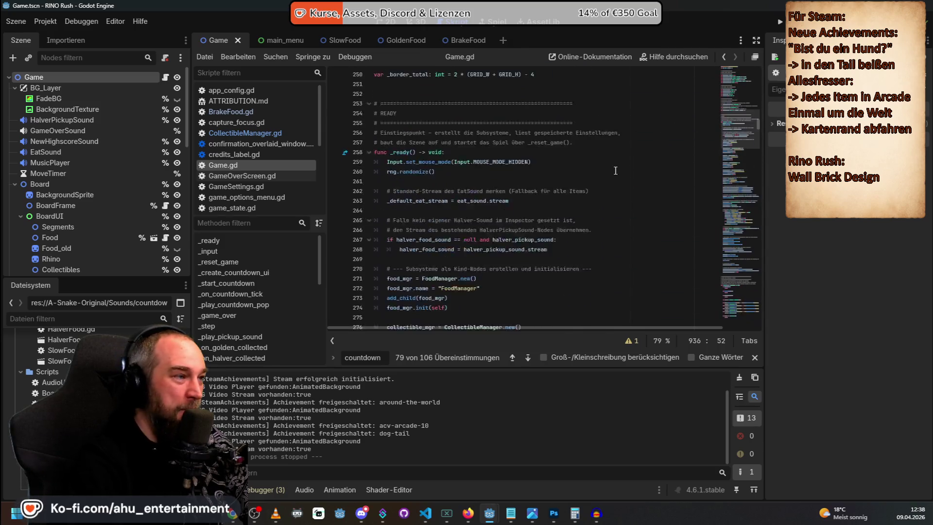
{"action": "scroll", "coordinate": [615, 184], "scroll_direction": "up", "scroll_amount": 17}
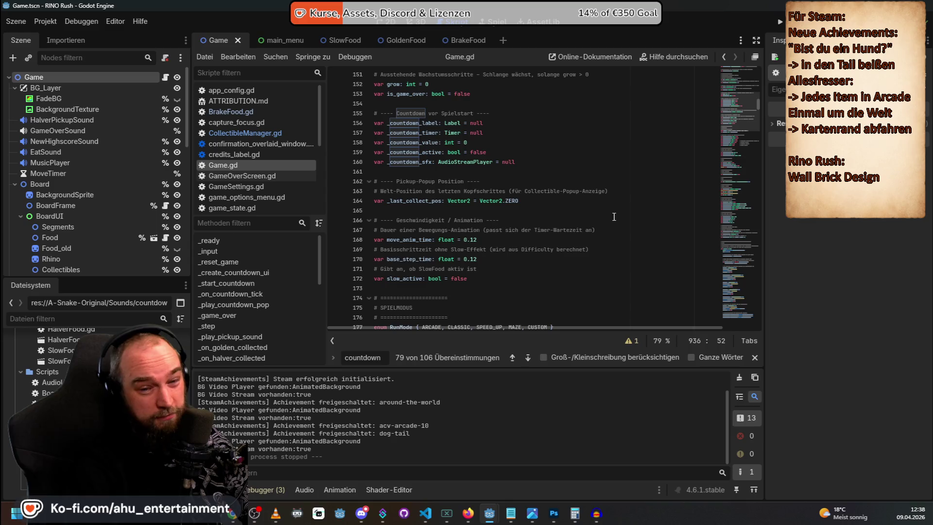
{"action": "scroll", "coordinate": [642, 207], "scroll_direction": "up", "scroll_amount": 17}
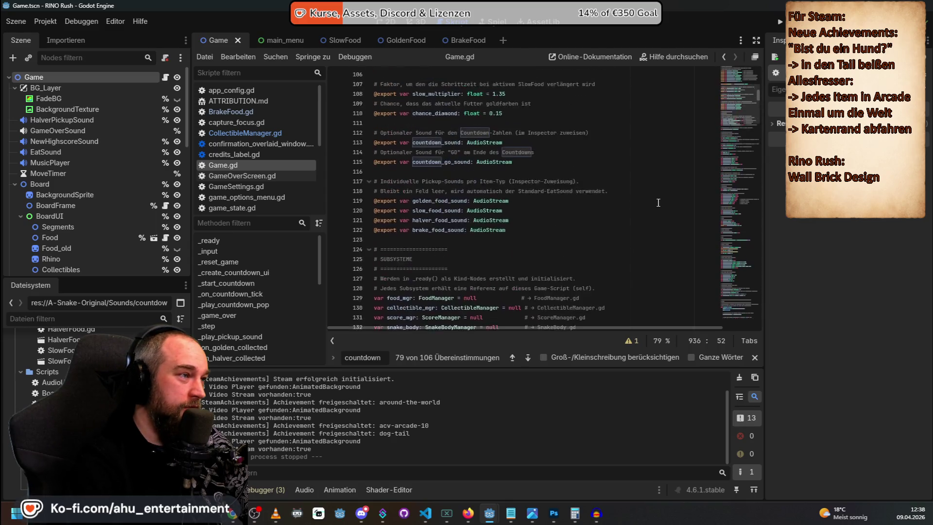
{"action": "scroll", "coordinate": [656, 197], "scroll_direction": "up", "scroll_amount": 20}
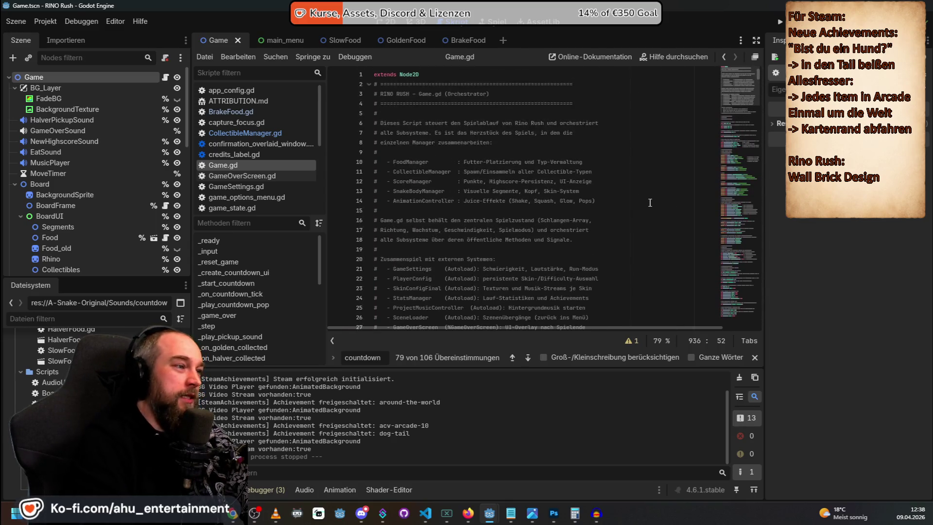
{"action": "scroll", "coordinate": [654, 192], "scroll_direction": "down", "scroll_amount": 20}
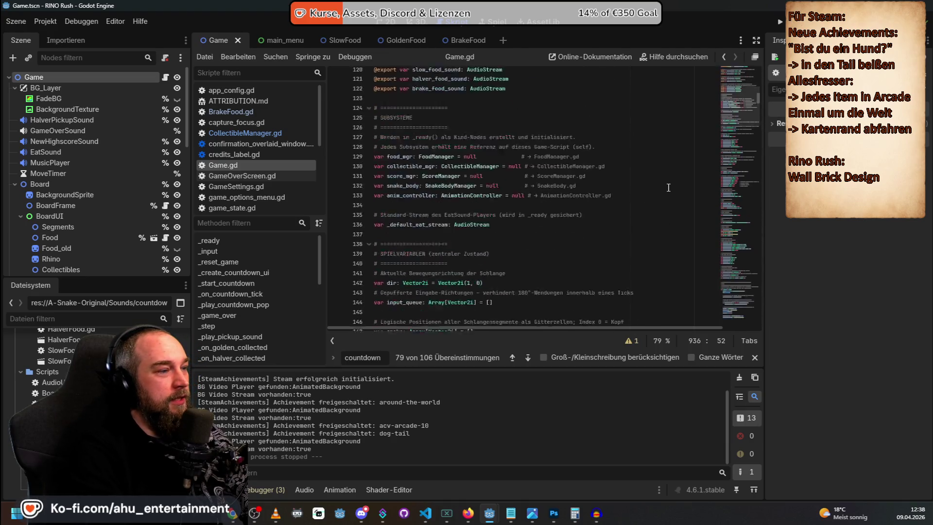
{"action": "scroll", "coordinate": [672, 183], "scroll_direction": "down", "scroll_amount": 20}
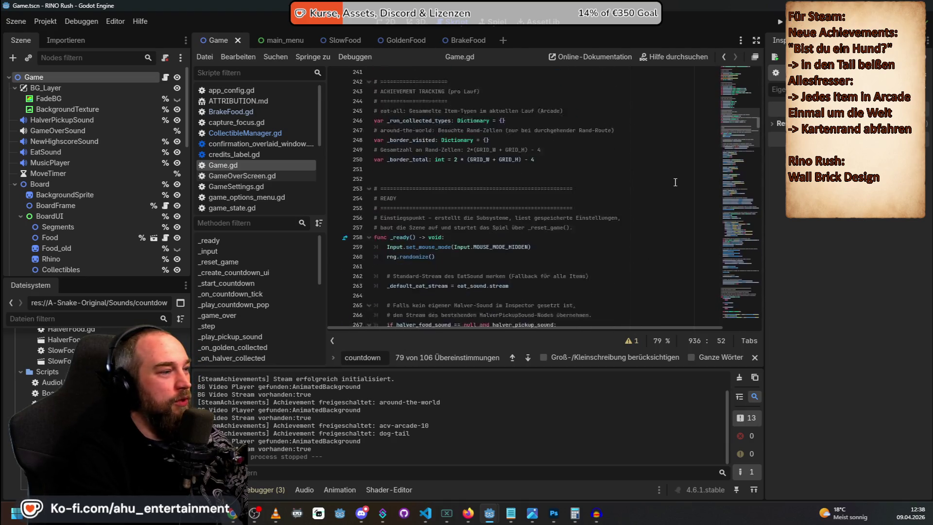
{"action": "scroll", "coordinate": [675, 183], "scroll_direction": "down", "scroll_amount": 16}
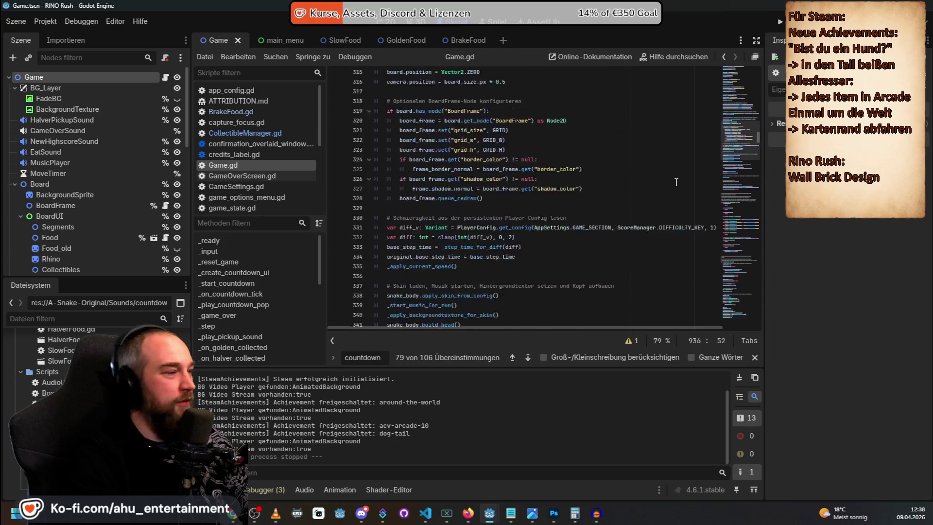
{"action": "scroll", "coordinate": [640, 163], "scroll_direction": "down", "scroll_amount": 17}
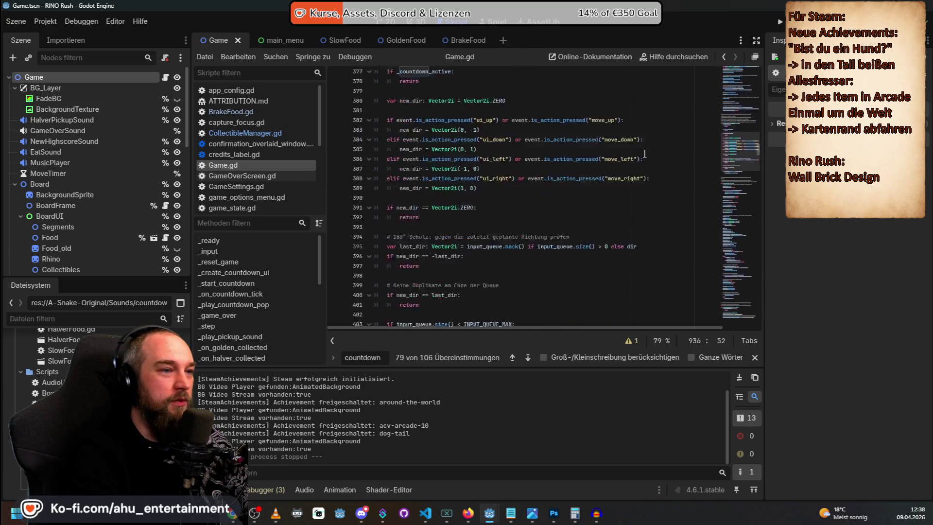
{"action": "scroll", "coordinate": [643, 154], "scroll_direction": "down", "scroll_amount": 5}
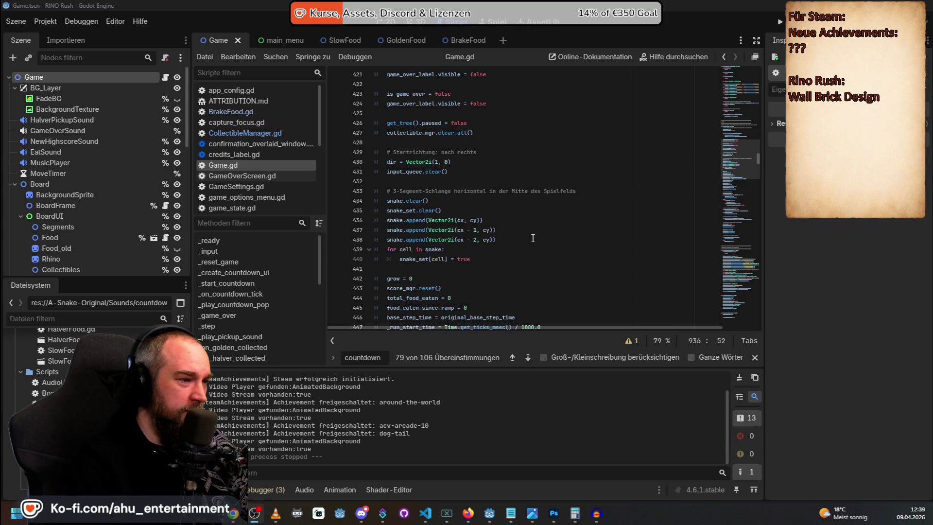
{"action": "scroll", "coordinate": [530, 241], "scroll_direction": "up", "scroll_amount": 6}
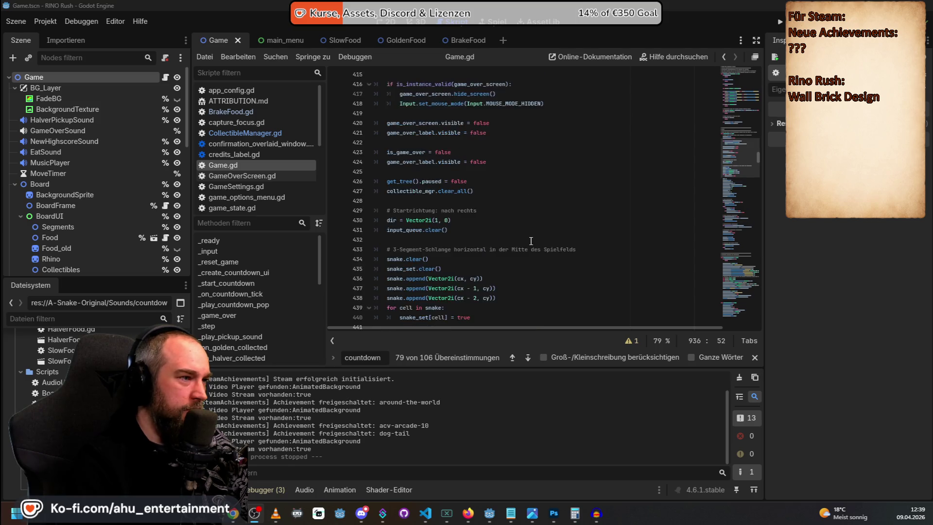
{"action": "scroll", "coordinate": [536, 263], "scroll_direction": "up", "scroll_amount": 19}
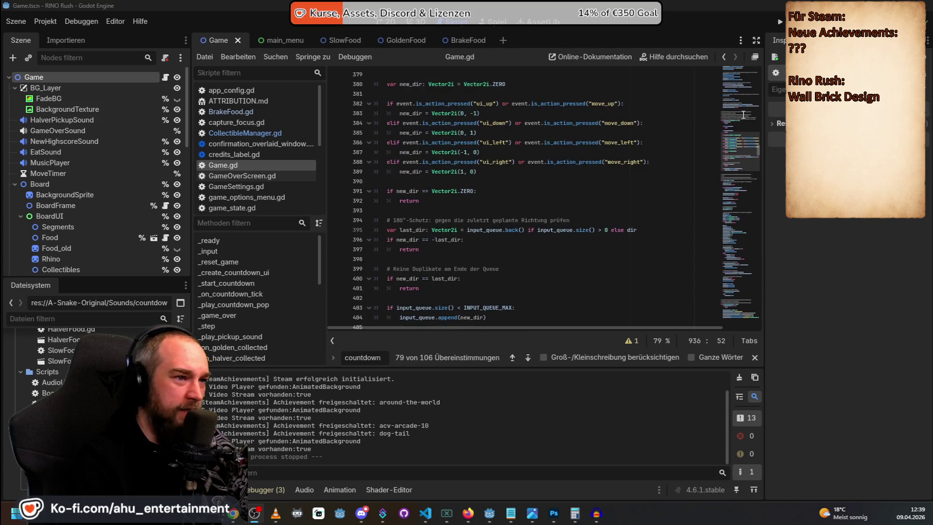
{"action": "left_click_drag", "start_coordinate": [759, 118], "coordinate": [757, 73]}
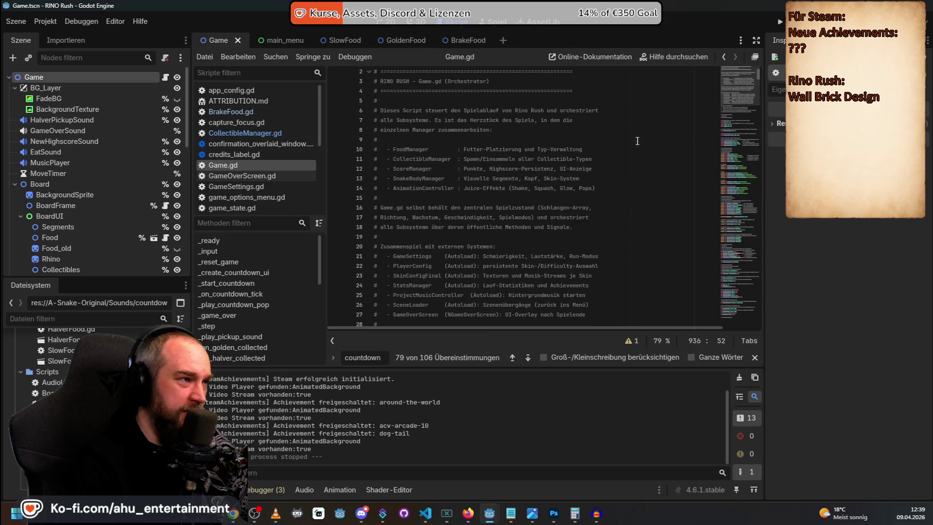
{"action": "scroll", "coordinate": [613, 167], "scroll_direction": "down", "scroll_amount": 20}
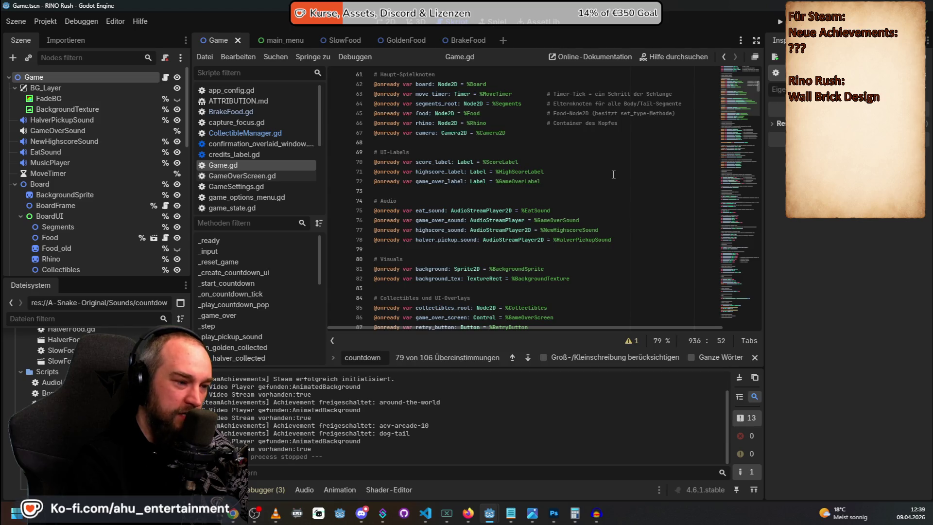
{"action": "scroll", "coordinate": [613, 174], "scroll_direction": "down", "scroll_amount": 3}
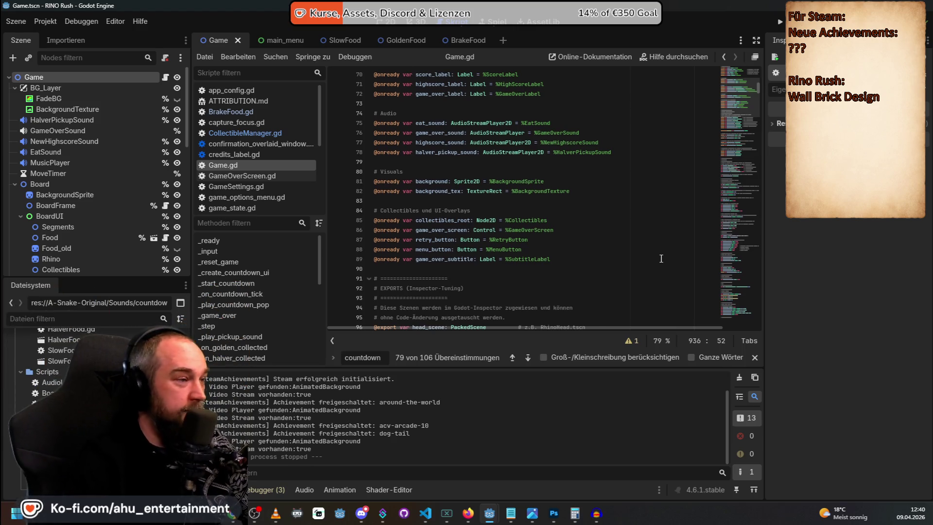
{"action": "scroll", "coordinate": [661, 258], "scroll_direction": "up", "scroll_amount": 15}
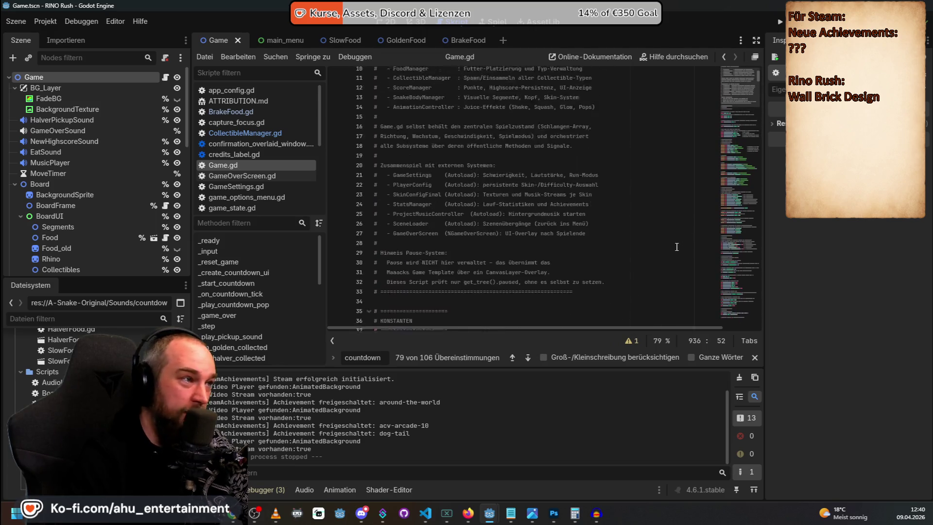
{"action": "scroll", "coordinate": [676, 247], "scroll_direction": "up", "scroll_amount": 3}
{"action": "scroll", "coordinate": [695, 262], "scroll_direction": "down", "scroll_amount": 5}
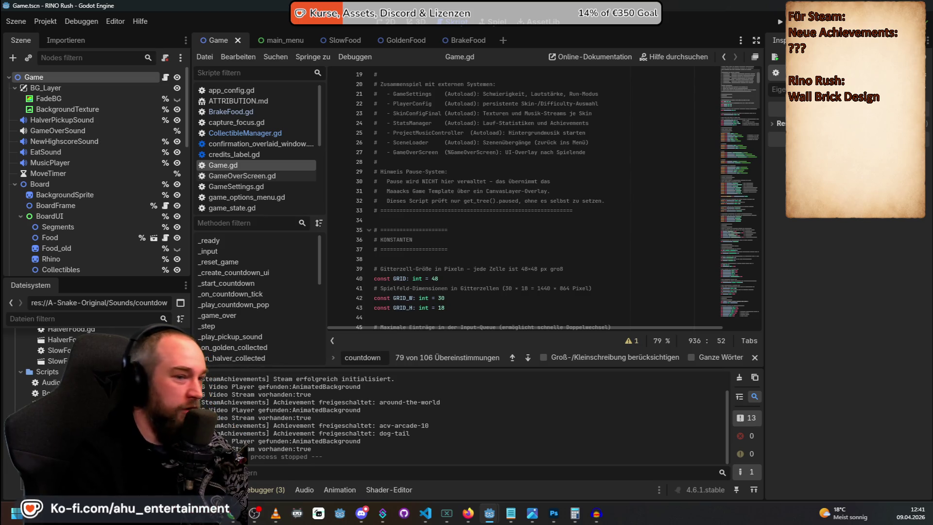
{"action": "scroll", "coordinate": [544, 310], "scroll_direction": "down", "scroll_amount": 6}
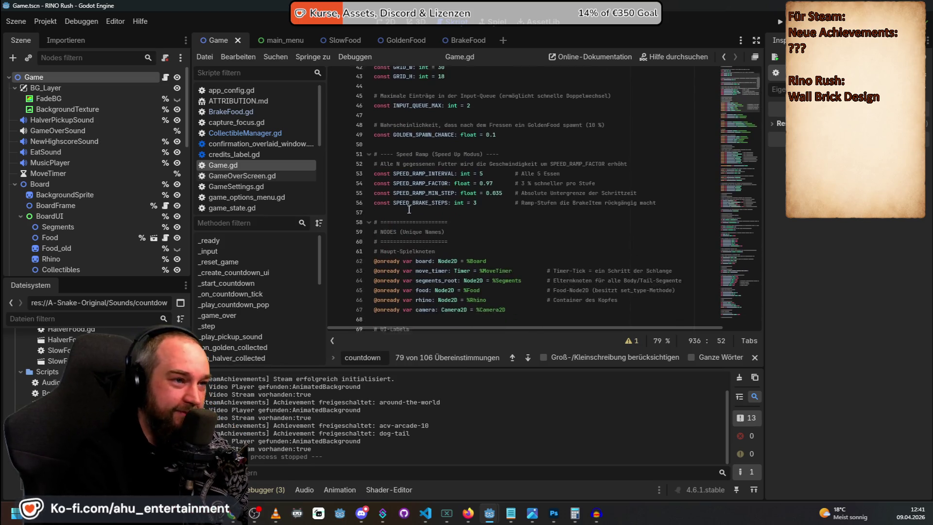
{"action": "scroll", "coordinate": [543, 309], "scroll_direction": "up", "scroll_amount": 12}
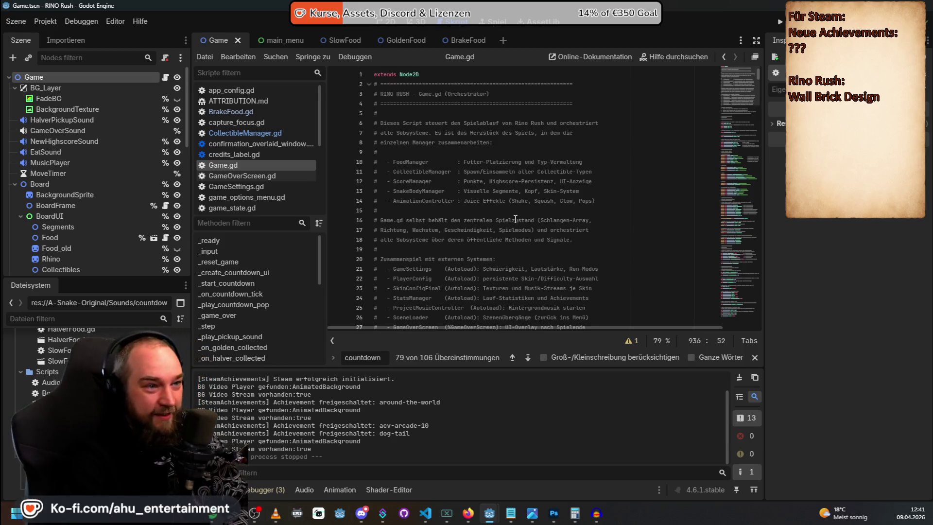
{"action": "scroll", "coordinate": [490, 251], "scroll_direction": "down", "scroll_amount": 10}
{"action": "scroll", "coordinate": [485, 249], "scroll_direction": "down", "scroll_amount": 3}
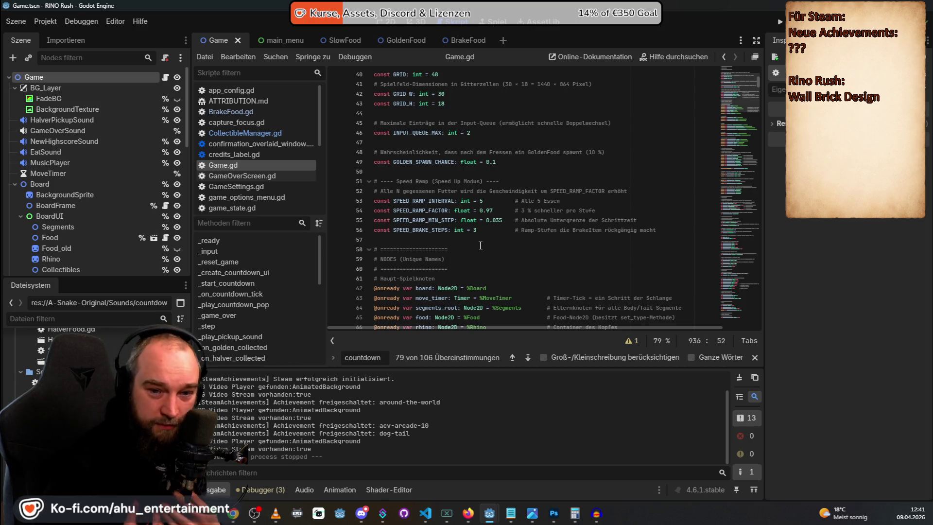
{"action": "scroll", "coordinate": [496, 243], "scroll_direction": "down", "scroll_amount": 4}
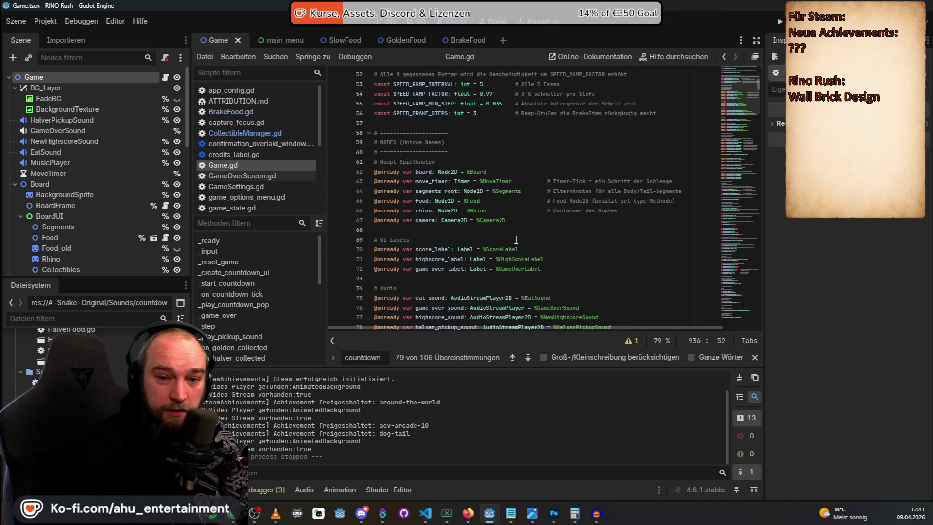
{"action": "scroll", "coordinate": [522, 228], "scroll_direction": "down", "scroll_amount": 2}
{"action": "scroll", "coordinate": [524, 229], "scroll_direction": "up", "scroll_amount": 2}
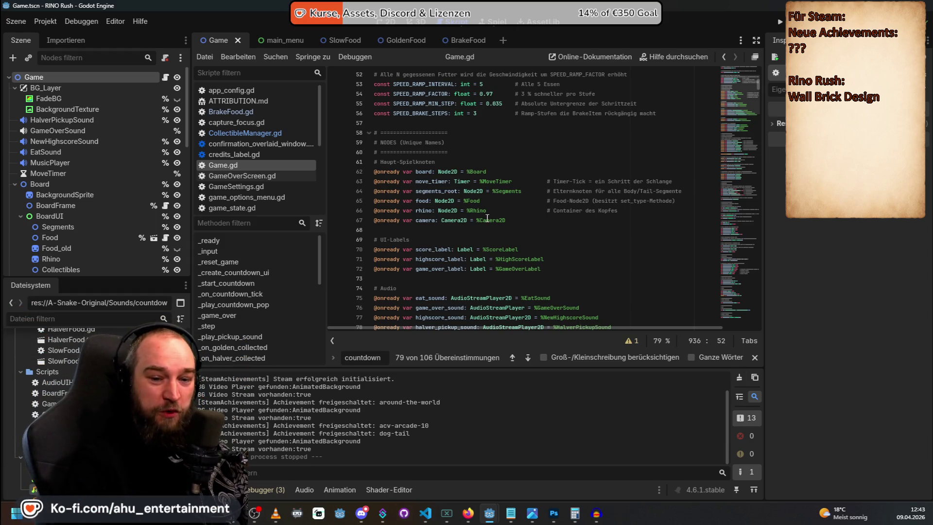
{"action": "mouse_move", "coordinate": [487, 220]}
{"action": "scroll", "coordinate": [488, 205], "scroll_direction": "up", "scroll_amount": 15}
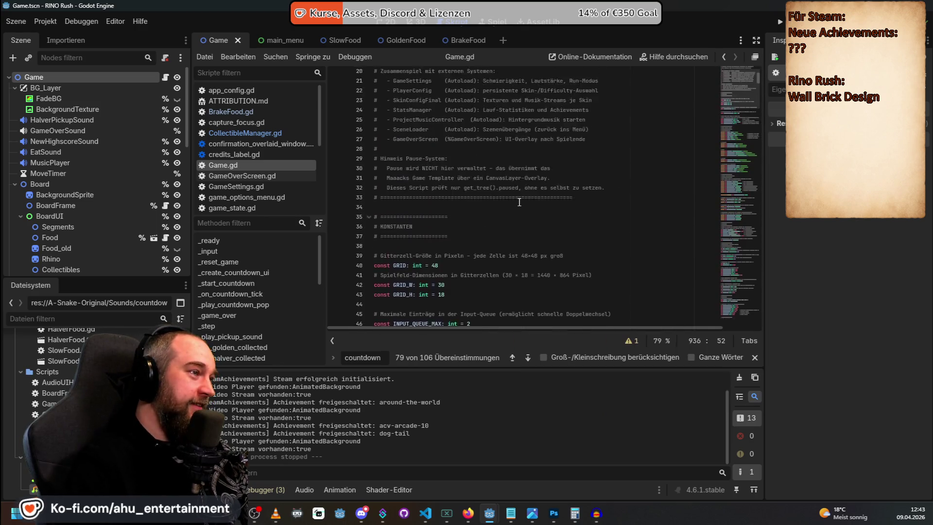
{"action": "scroll", "coordinate": [537, 200], "scroll_direction": "down", "scroll_amount": 20}
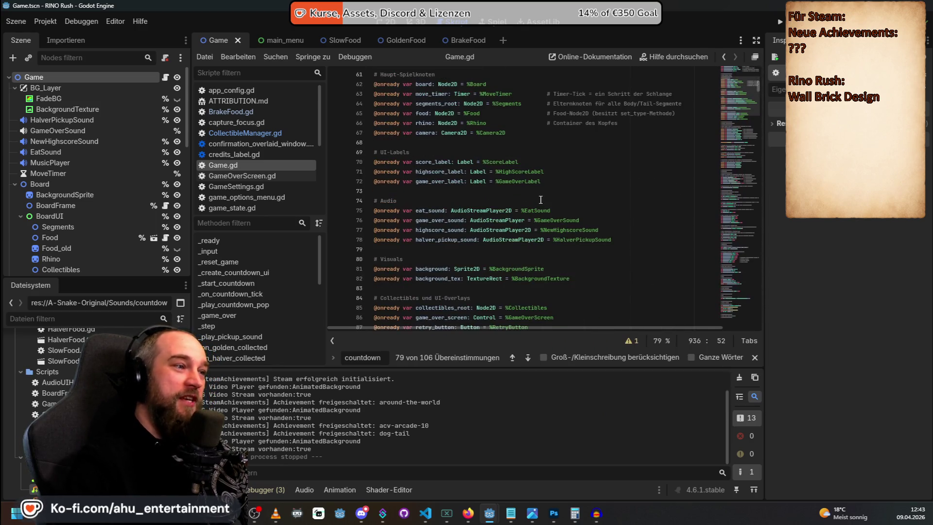
{"action": "scroll", "coordinate": [540, 199], "scroll_direction": "down", "scroll_amount": 10}
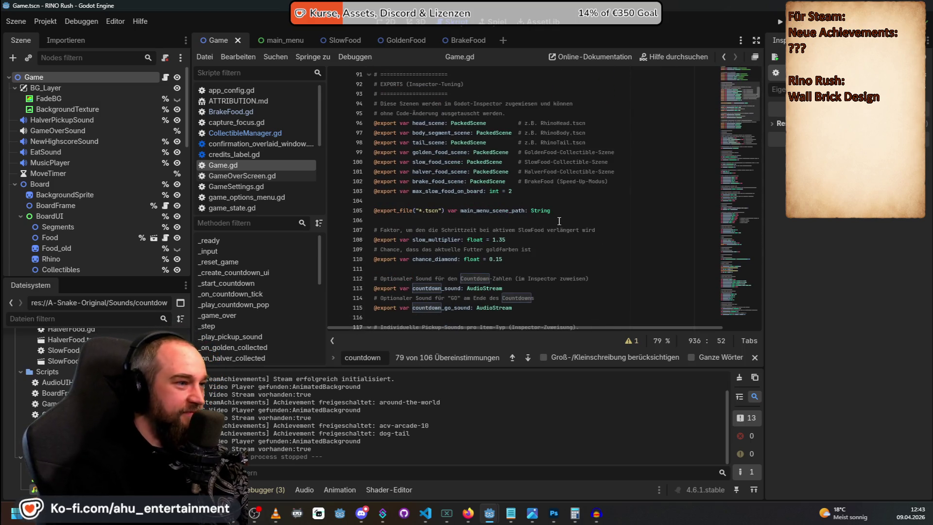
{"action": "scroll", "coordinate": [558, 221], "scroll_direction": "down", "scroll_amount": 1}
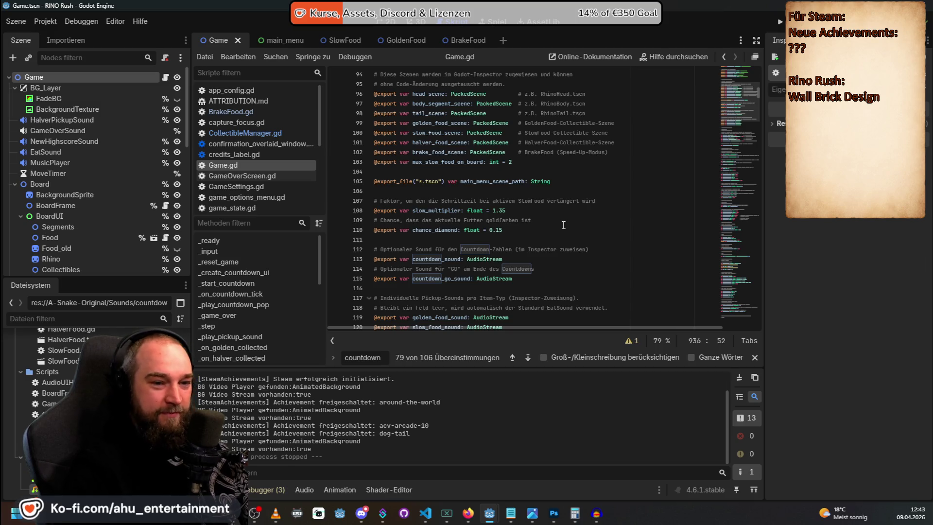
{"action": "scroll", "coordinate": [558, 225], "scroll_direction": "down", "scroll_amount": 19}
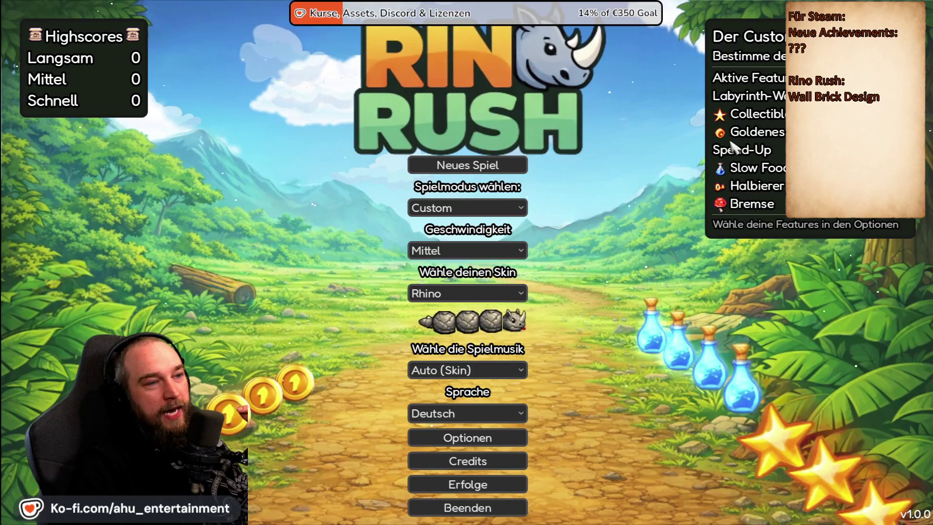
- Switch the game's interface language to Polski
{"action": "left_click", "coordinate": [503, 371]}
{"action": "left_click", "coordinate": [517, 462]}
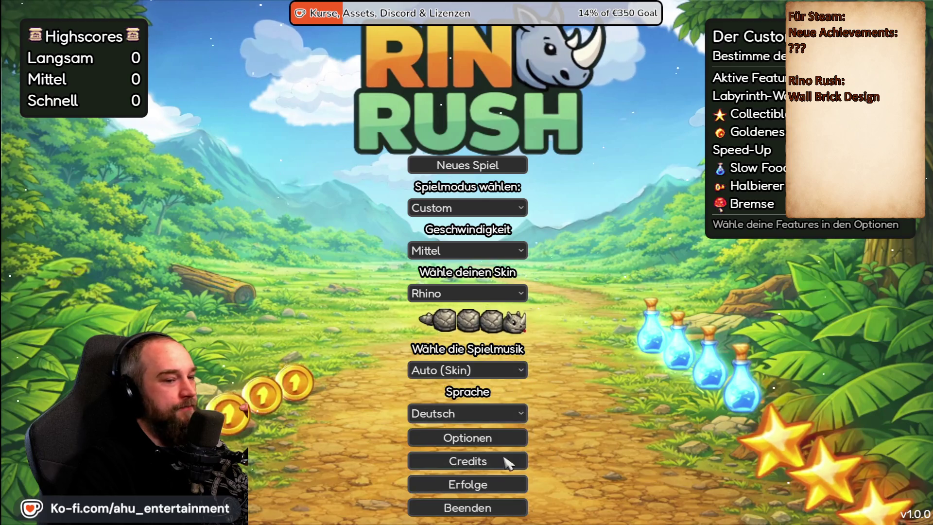
{"action": "left_click", "coordinate": [473, 413]}
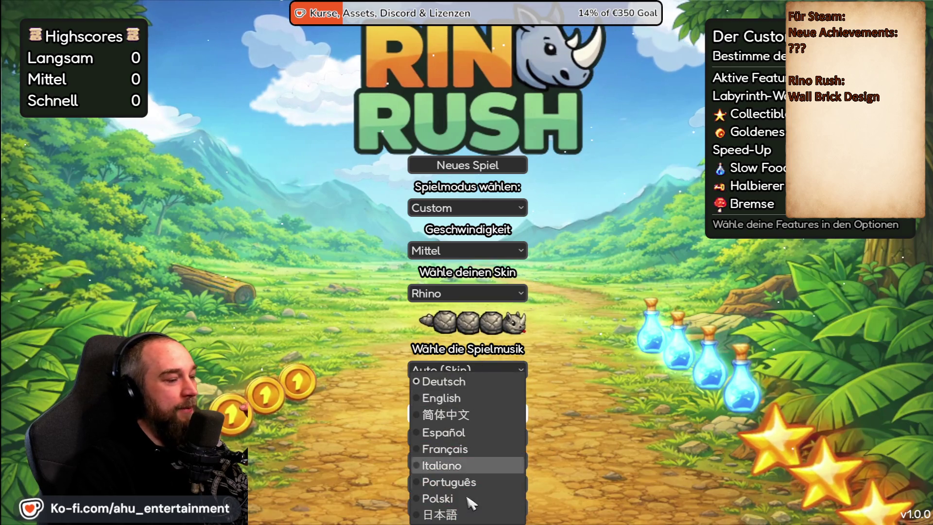
{"action": "left_click", "coordinate": [471, 498]}
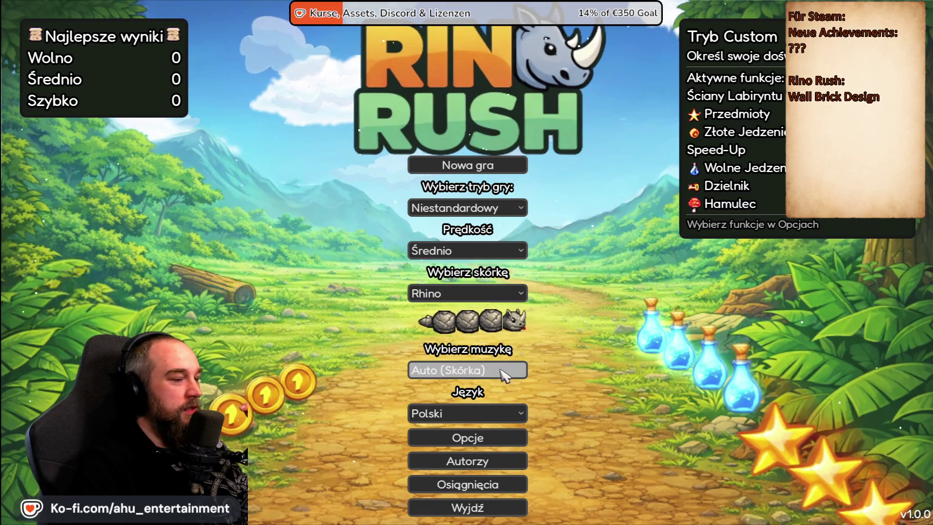
- Check the Polish-translated game mode and music dropdowns
{"action": "left_click", "coordinate": [490, 214]}
{"action": "left_click", "coordinate": [578, 316]}
{"action": "left_click", "coordinate": [500, 369]}
{"action": "left_click", "coordinate": [501, 369]}
{"action": "left_click", "coordinate": [503, 412]}
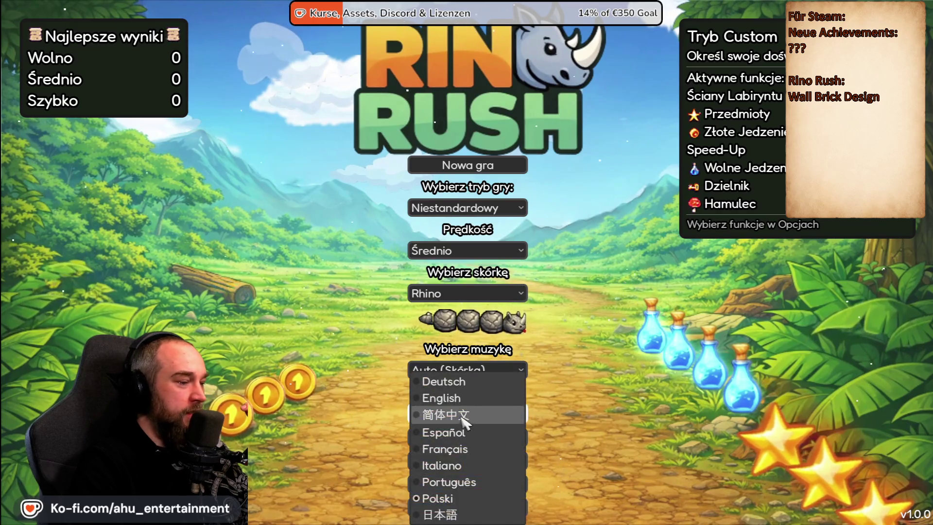
- Switch to 简体中文 and change the game mode to 街机, then to 加速
{"action": "left_click", "coordinate": [462, 416]}
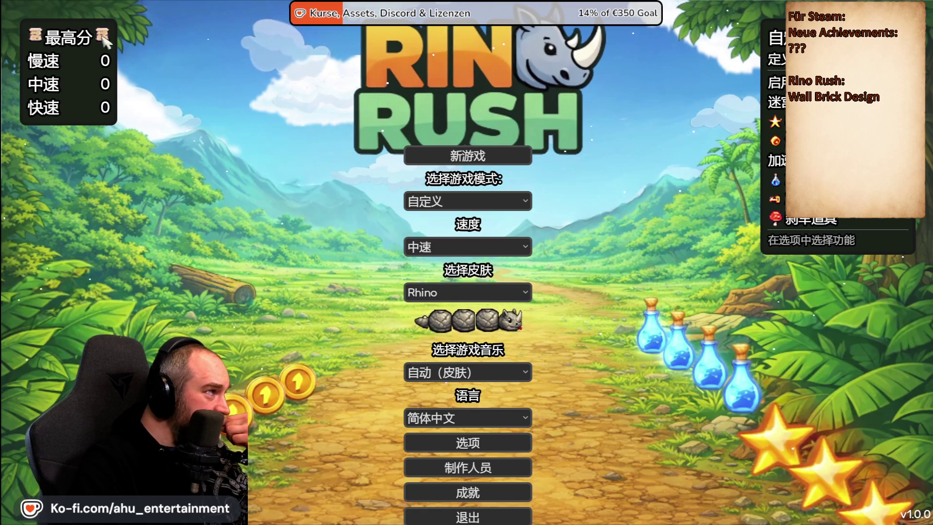
{"action": "left_click", "coordinate": [430, 201]}
{"action": "left_click", "coordinate": [433, 223]}
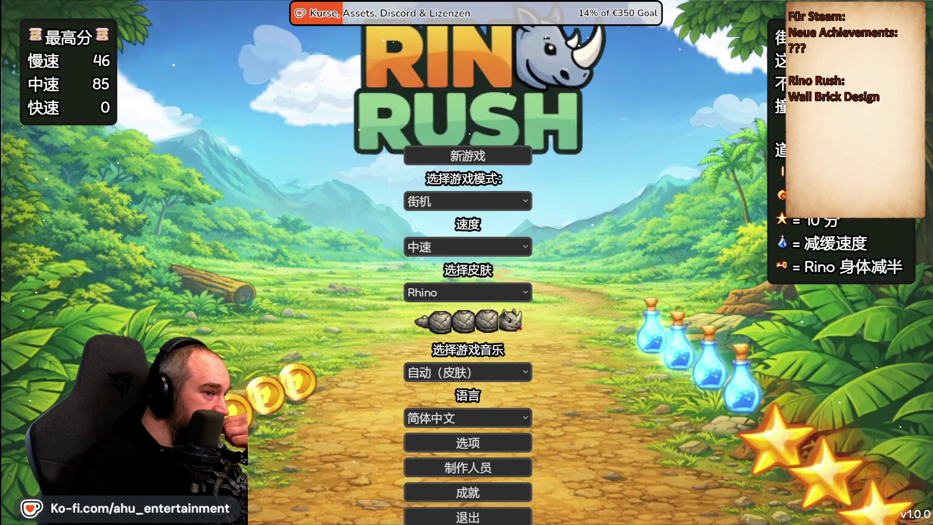
{"action": "left_click", "coordinate": [520, 201]}
{"action": "left_click", "coordinate": [483, 255]}
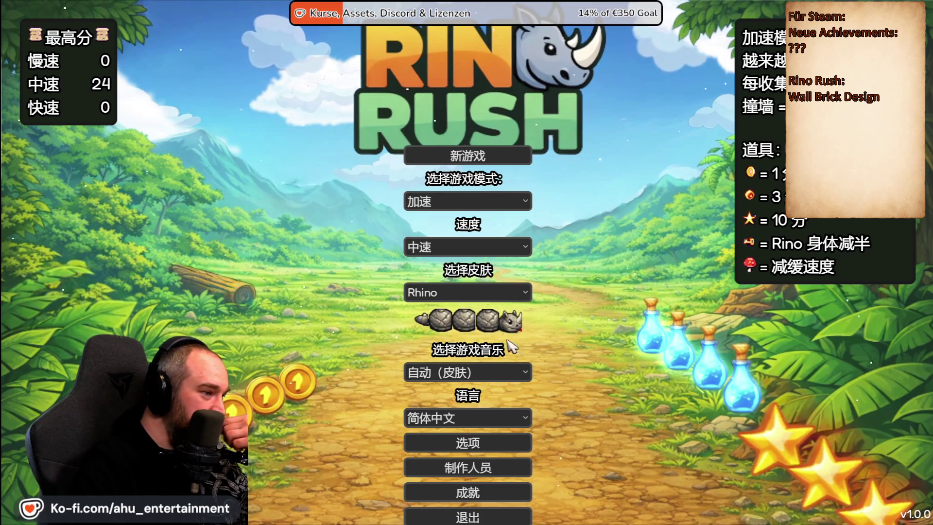
- Switch to Deutsch and back to 简体中文, then open Options on the 自定义模式 page
{"action": "left_click", "coordinate": [518, 413]}
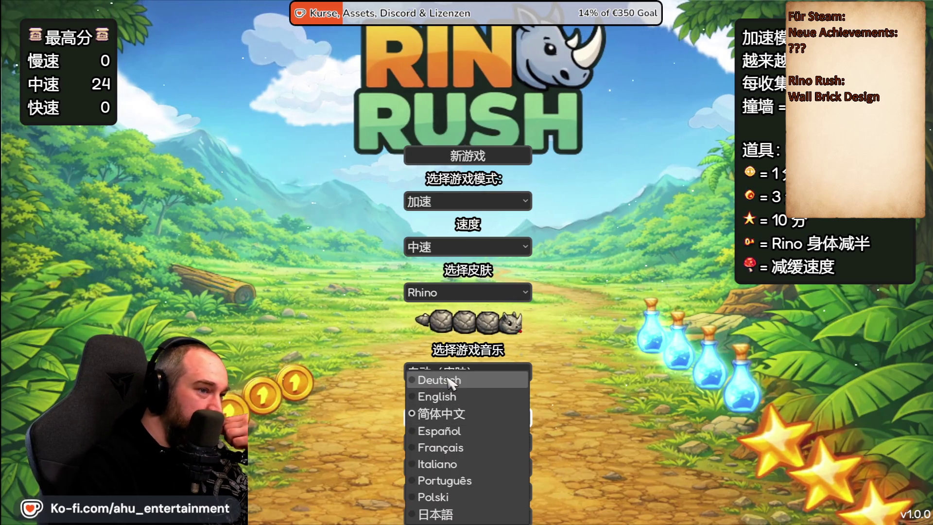
{"action": "key", "text": "Escape"}
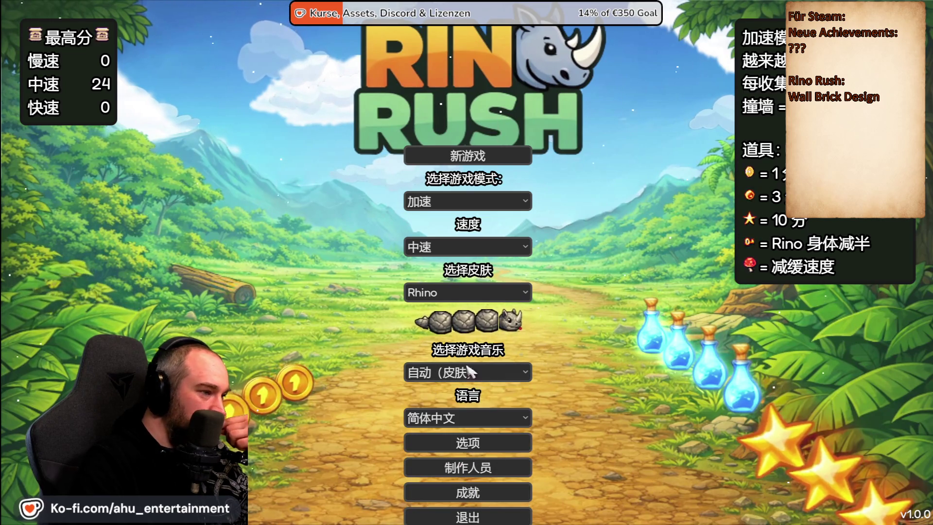
{"action": "left_click", "coordinate": [469, 374]}
{"action": "key", "text": "Escape"}
{"action": "left_click", "coordinate": [500, 415]}
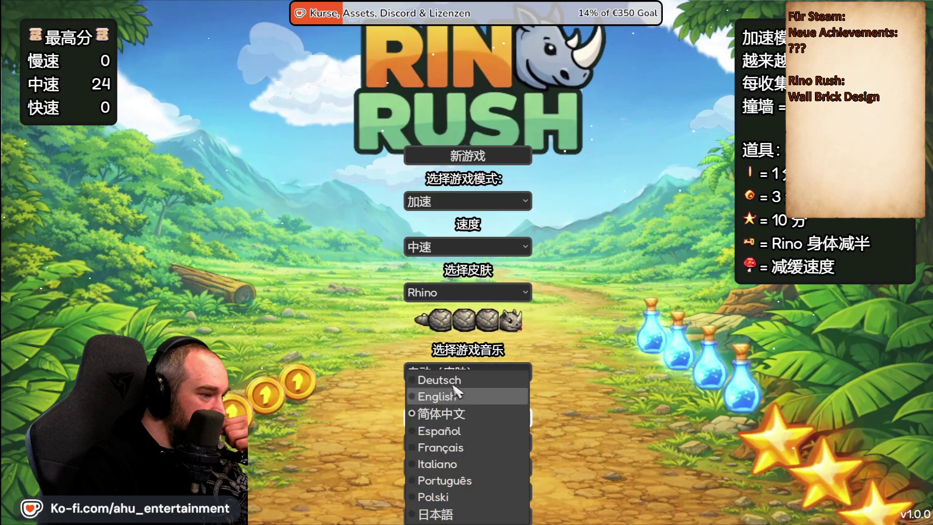
{"action": "left_click", "coordinate": [462, 377]}
{"action": "left_click", "coordinate": [423, 413]}
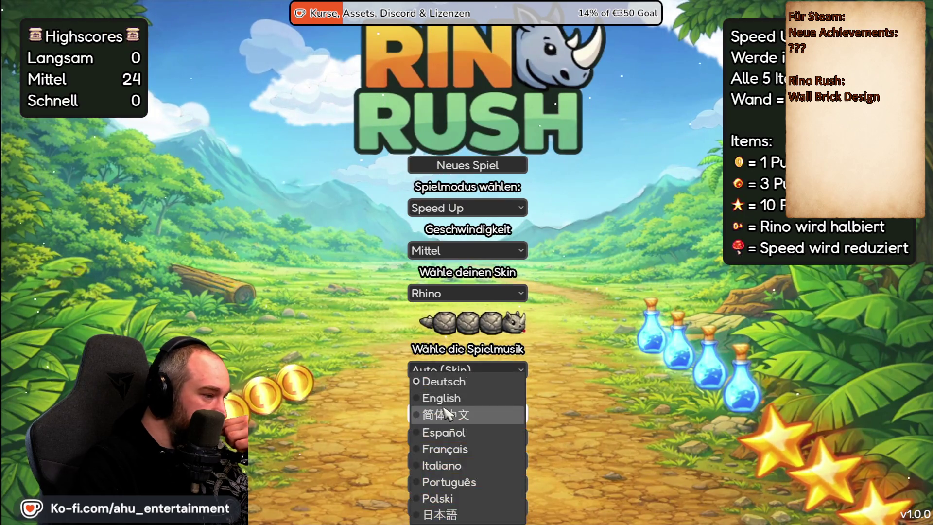
{"action": "left_click", "coordinate": [424, 412]}
{"action": "left_click", "coordinate": [467, 440]}
{"action": "left_click", "coordinate": [573, 27]}
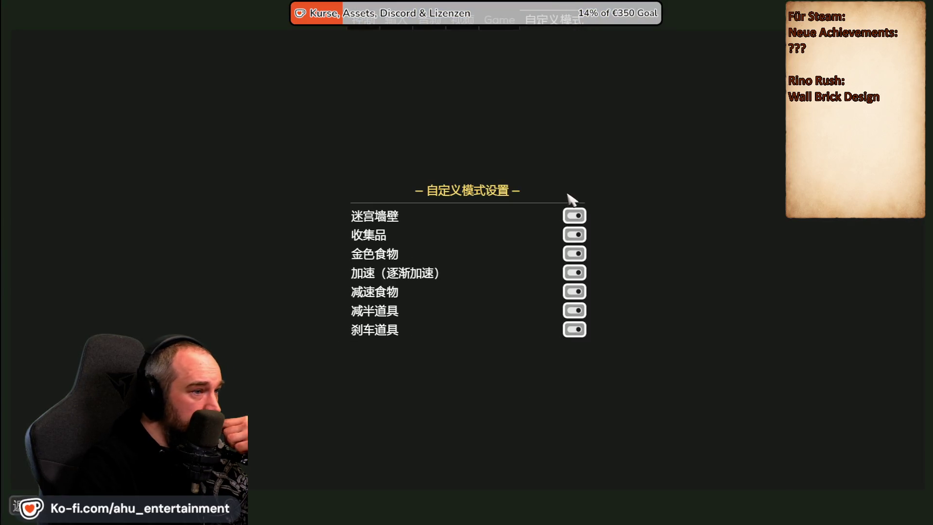
- Tour the game, video, audio, controls and custom-mode settings pages, then return to the main menu
{"action": "left_click", "coordinate": [514, 30]}
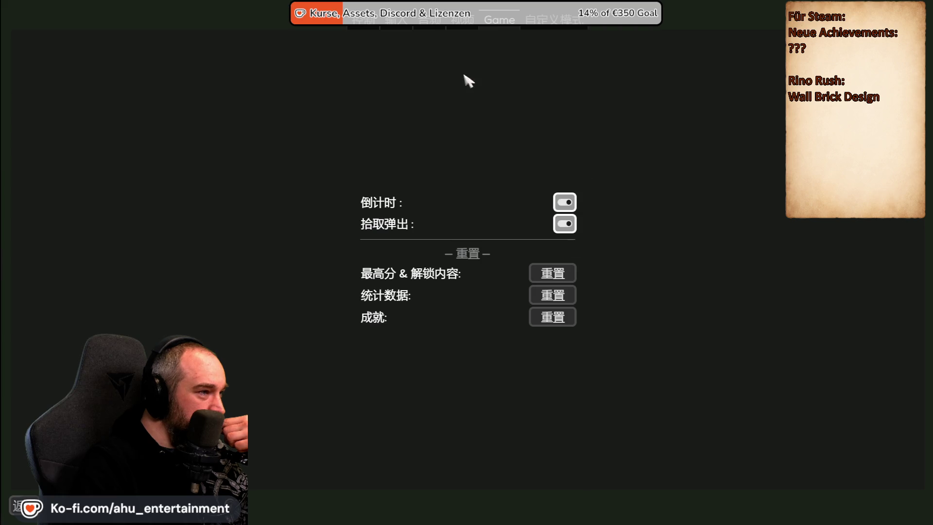
{"action": "left_click", "coordinate": [461, 30]}
{"action": "left_click", "coordinate": [437, 31]}
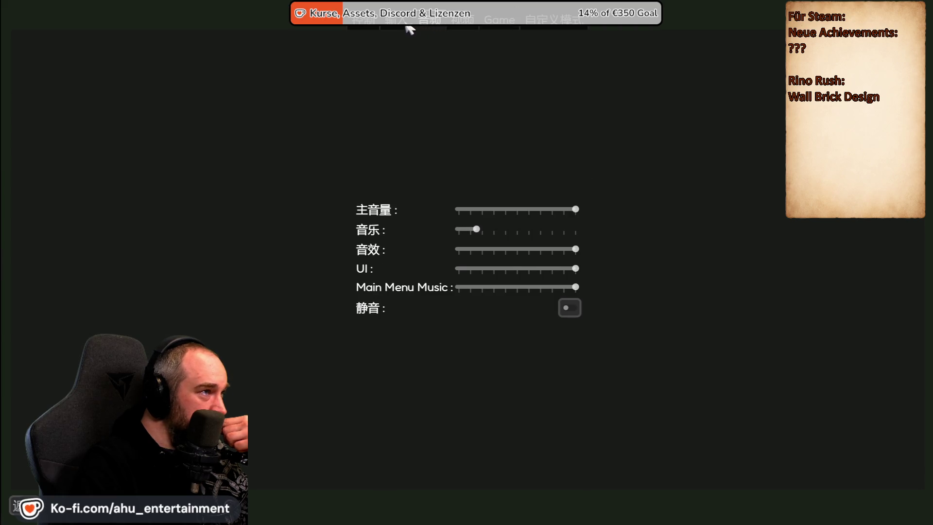
{"action": "left_click", "coordinate": [375, 29]}
{"action": "left_click", "coordinate": [536, 7]}
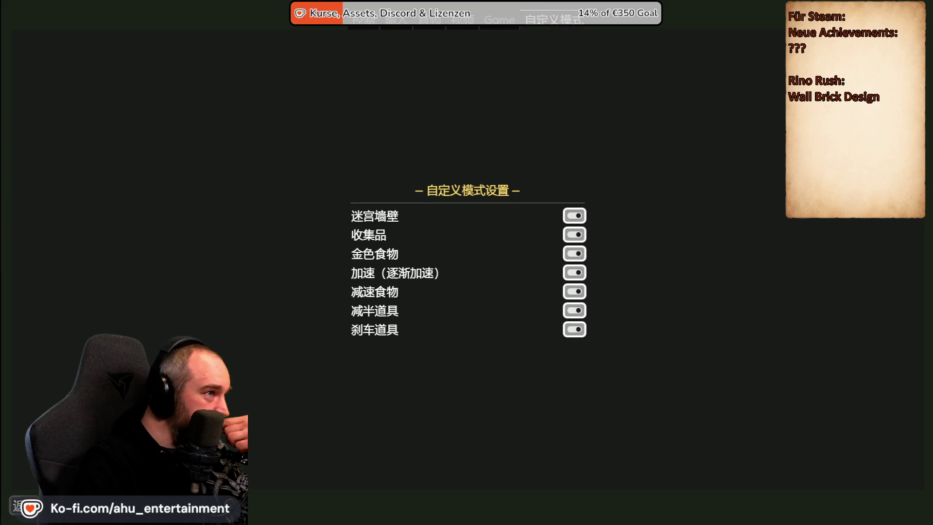
{"action": "left_click", "coordinate": [497, 31]}
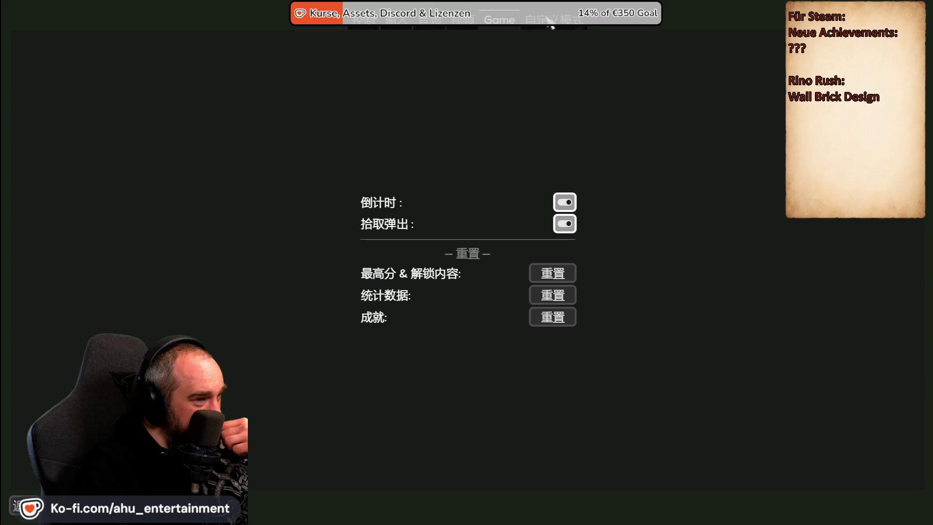
{"action": "left_click", "coordinate": [562, 29]}
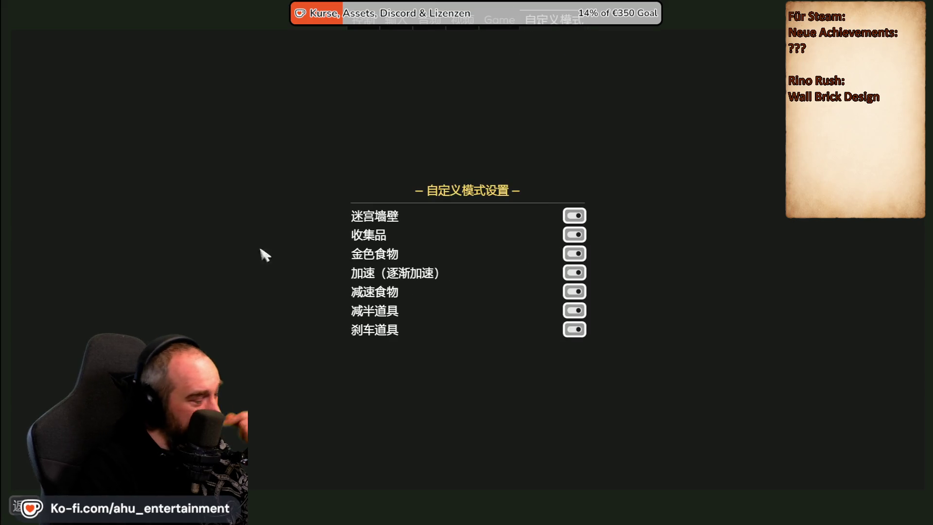
{"action": "key", "text": "Escape"}
{"action": "left_click", "coordinate": [467, 413]}
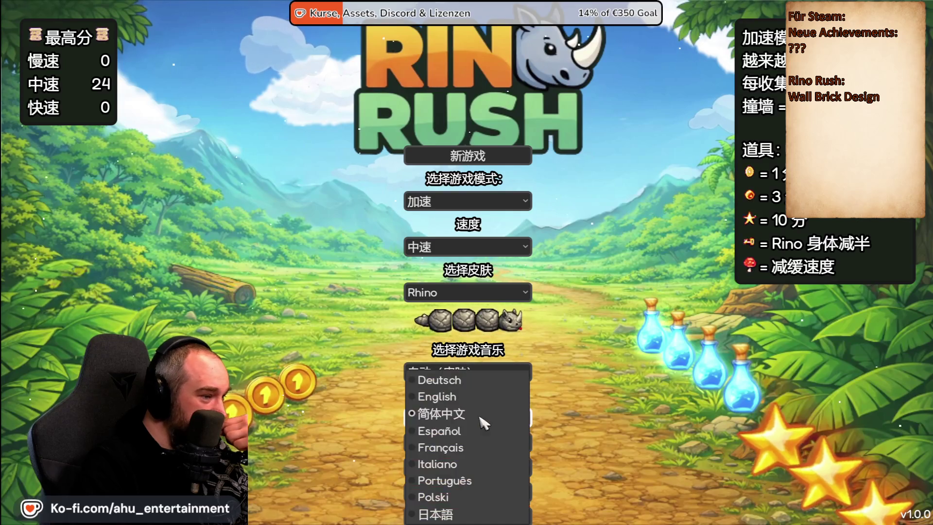
- Switch to Français and view the Jeu and custom-mode settings pages
{"action": "left_click", "coordinate": [470, 437]}
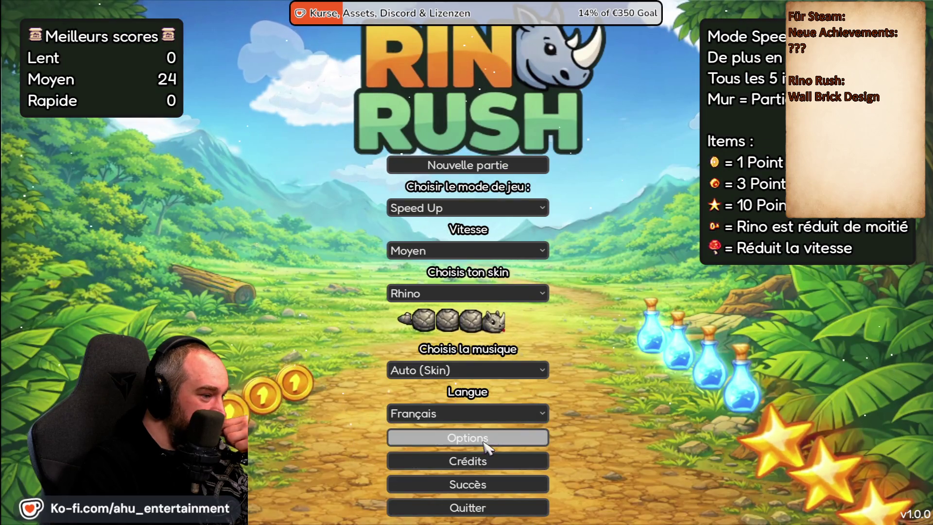
{"action": "left_click", "coordinate": [468, 438]}
{"action": "left_click", "coordinate": [507, 21]}
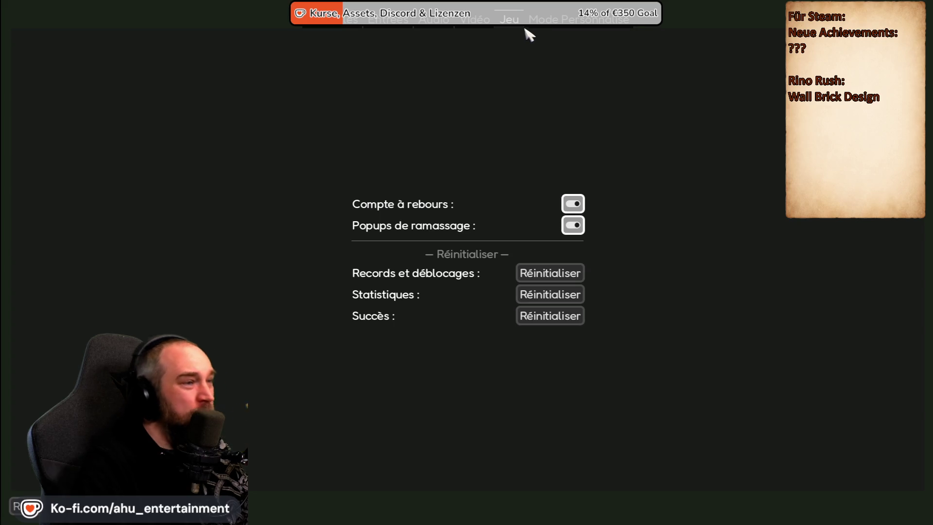
{"action": "left_click", "coordinate": [530, 21]}
{"action": "left_click", "coordinate": [506, 26]}
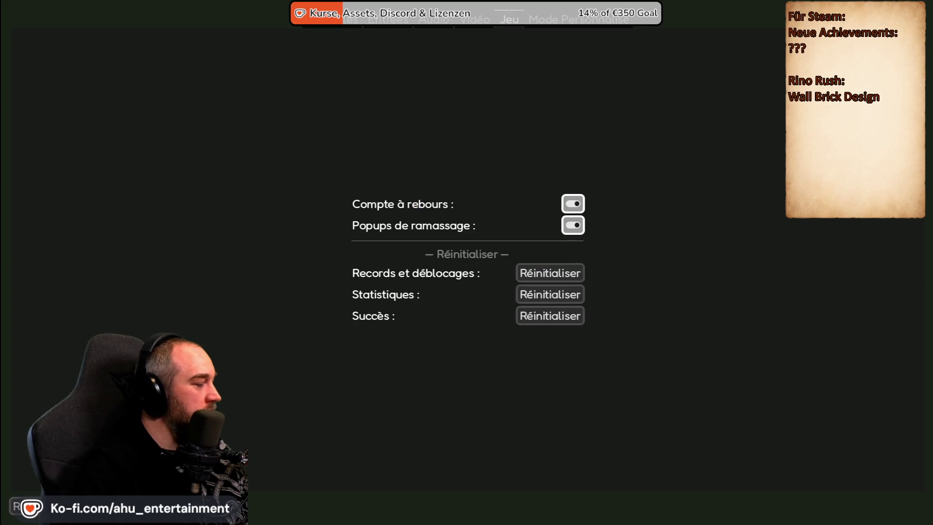
{"action": "key", "text": "Escape"}
- Switch to 简体中文, glance at its Options screen, then revert to German
{"action": "left_click", "coordinate": [464, 416]}
{"action": "left_click", "coordinate": [461, 411]}
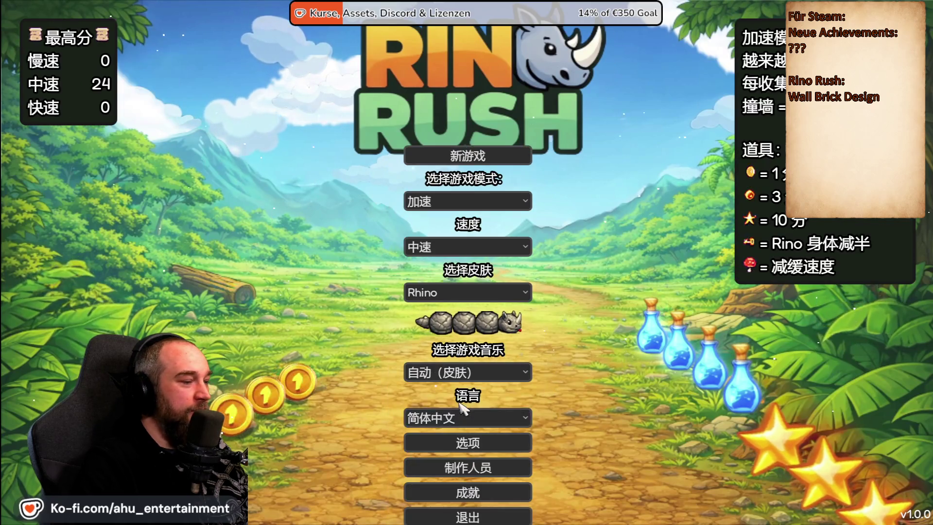
{"action": "left_click", "coordinate": [474, 444]}
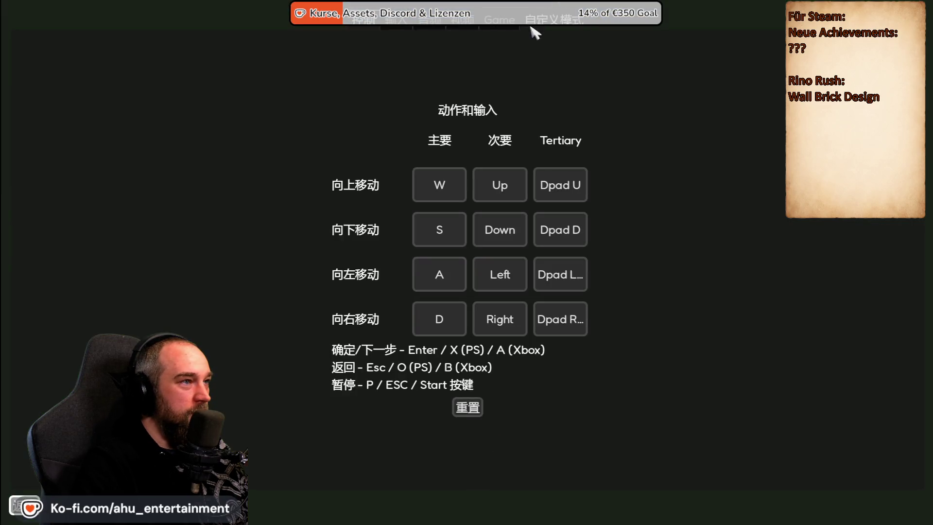
{"action": "left_click", "coordinate": [19, 508]}
{"action": "left_click", "coordinate": [439, 413]}
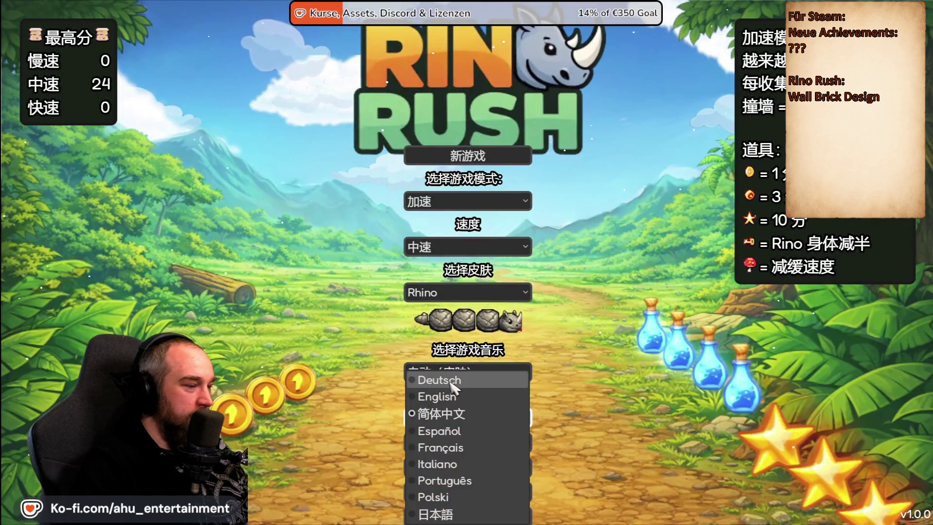
{"action": "left_click", "coordinate": [437, 381]}
- Switch to Português and view the game settings page in Options
{"action": "left_click", "coordinate": [443, 411]}
{"action": "left_click", "coordinate": [441, 481]}
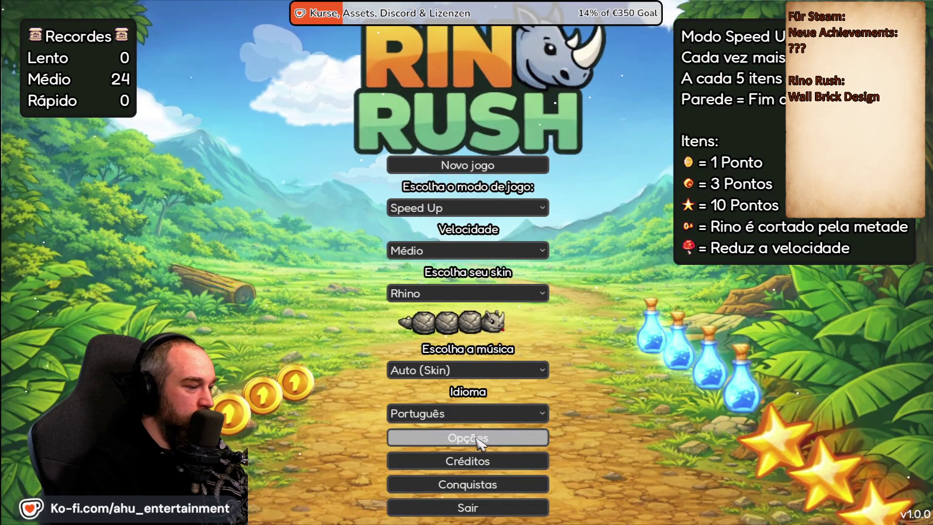
{"action": "left_click", "coordinate": [462, 446]}
{"action": "left_click", "coordinate": [525, 23]}
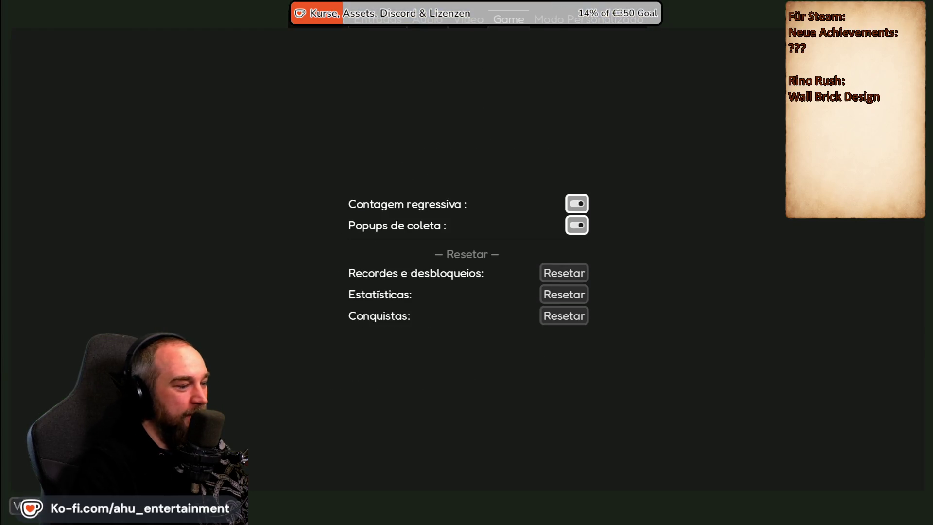
{"action": "key", "text": "Escape"}
- Set the language back to Deutsch and check the German Options screen
{"action": "left_click", "coordinate": [474, 413]}
{"action": "left_click", "coordinate": [467, 381]}
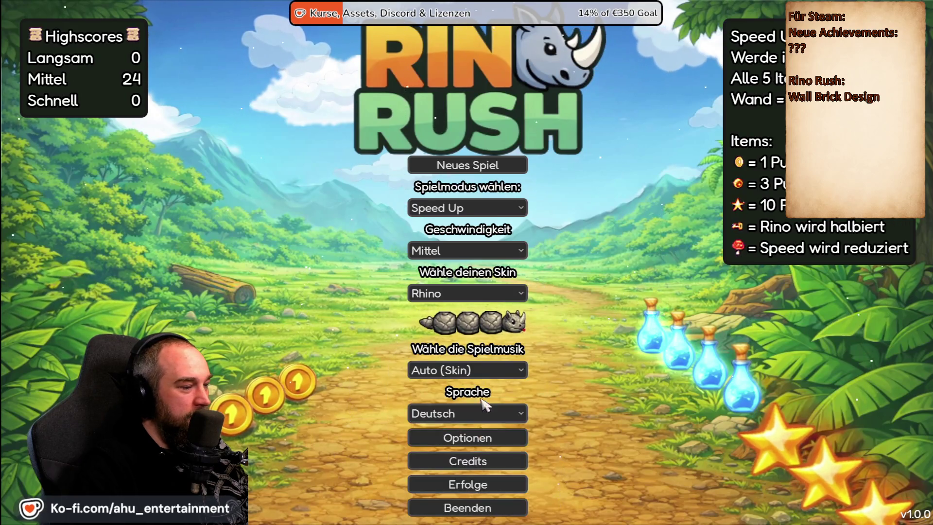
{"action": "left_click", "coordinate": [485, 438]}
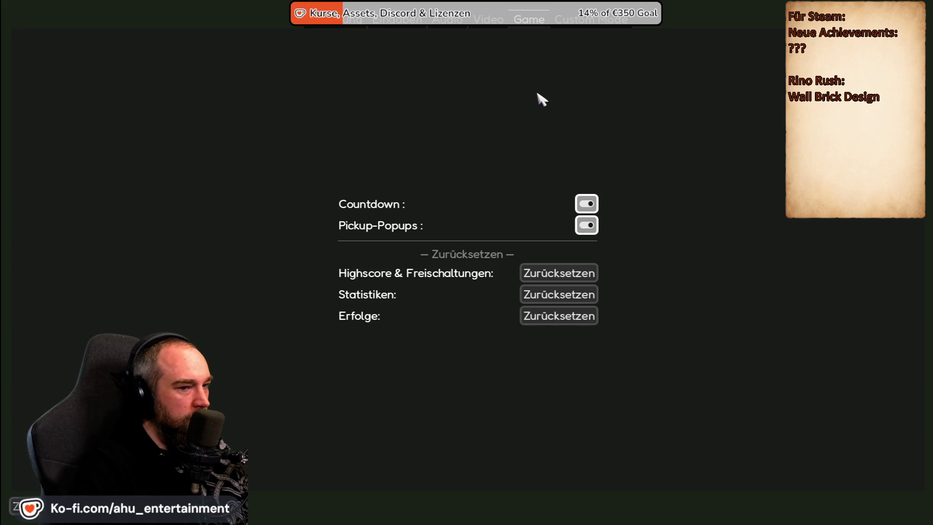
{"action": "key", "text": "Escape"}
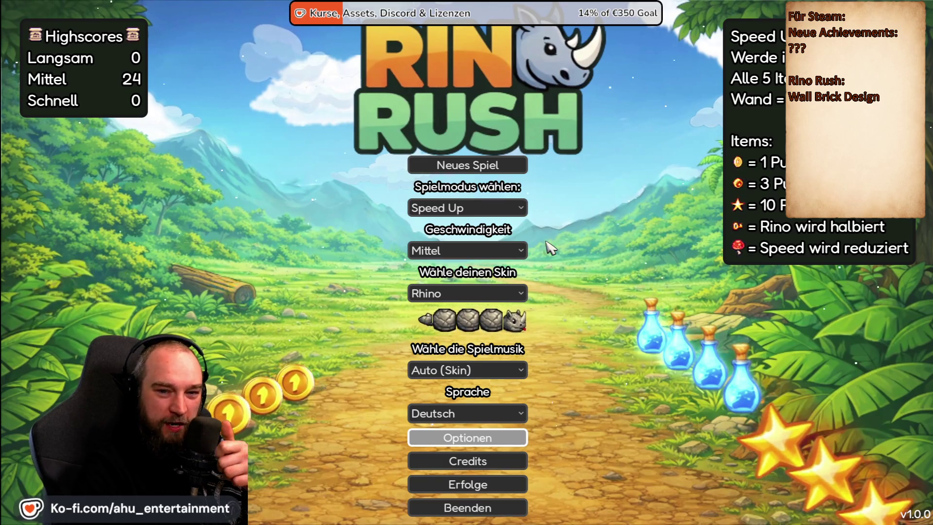
- Try the Labyrinth and Custom game modes, keeping the speed at Mittel
{"action": "left_click", "coordinate": [503, 214]}
{"action": "left_click", "coordinate": [469, 276]}
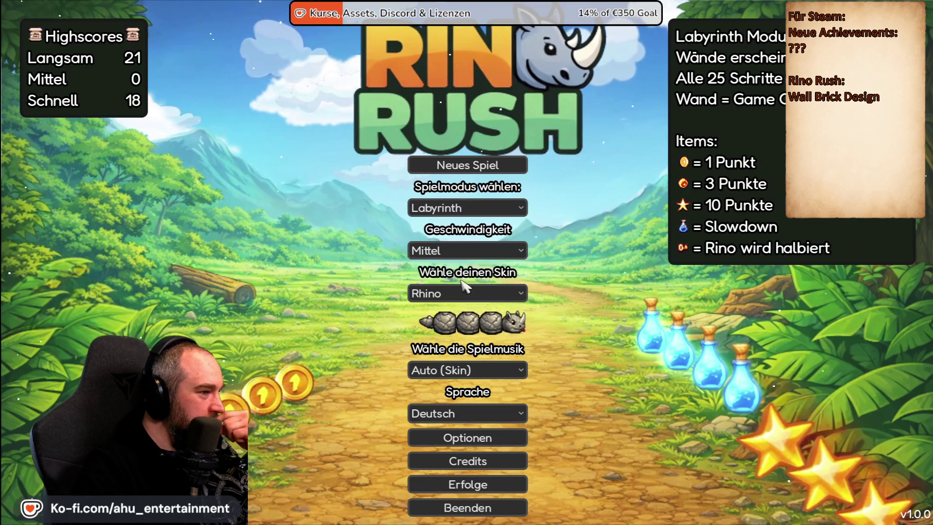
{"action": "left_click", "coordinate": [466, 208]}
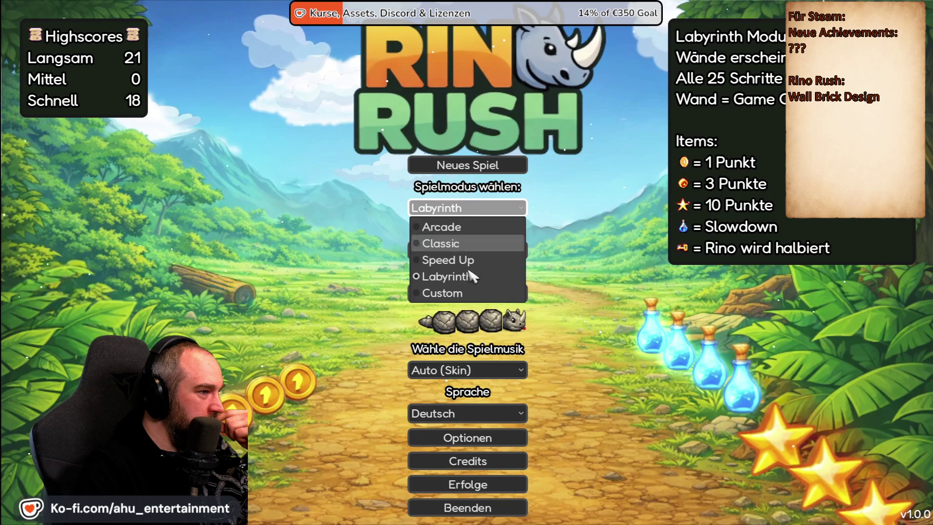
{"action": "left_click", "coordinate": [452, 292]}
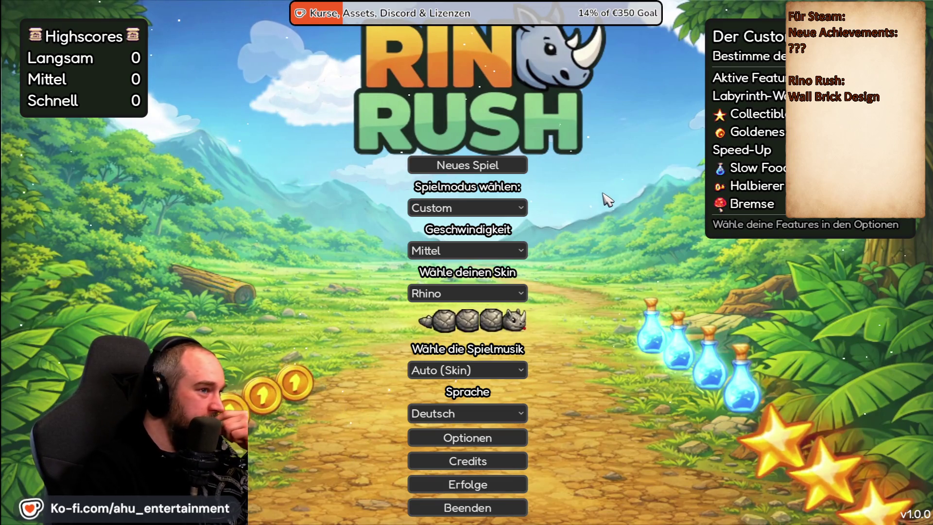
{"action": "left_click", "coordinate": [497, 255]}
{"action": "left_click", "coordinate": [491, 250]}
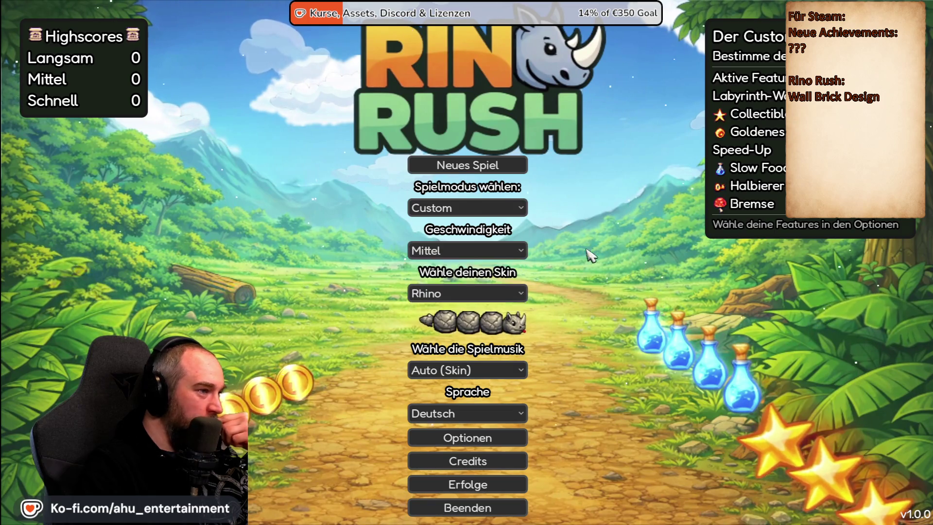
- Choose Arcade mode and view the Erfolge overview with 15 of 61 achievements
{"action": "left_click", "coordinate": [504, 212]}
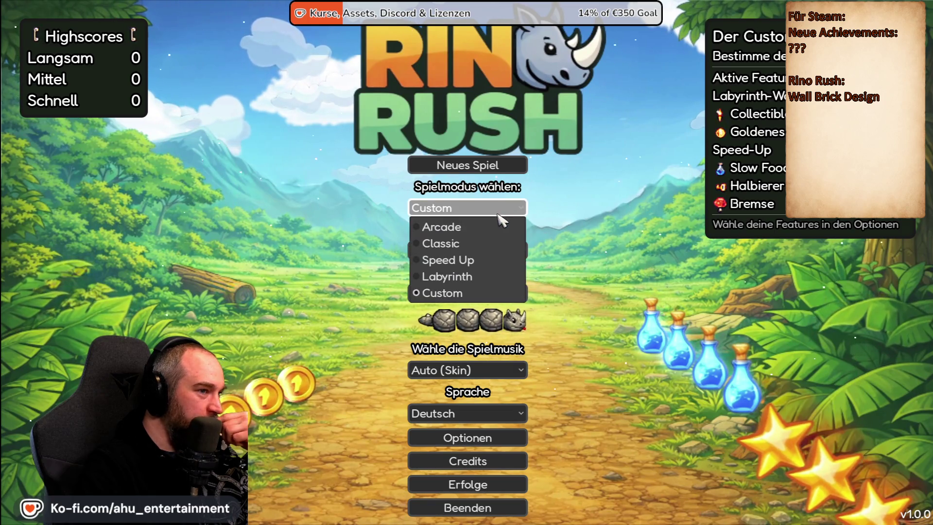
{"action": "left_click", "coordinate": [473, 227]}
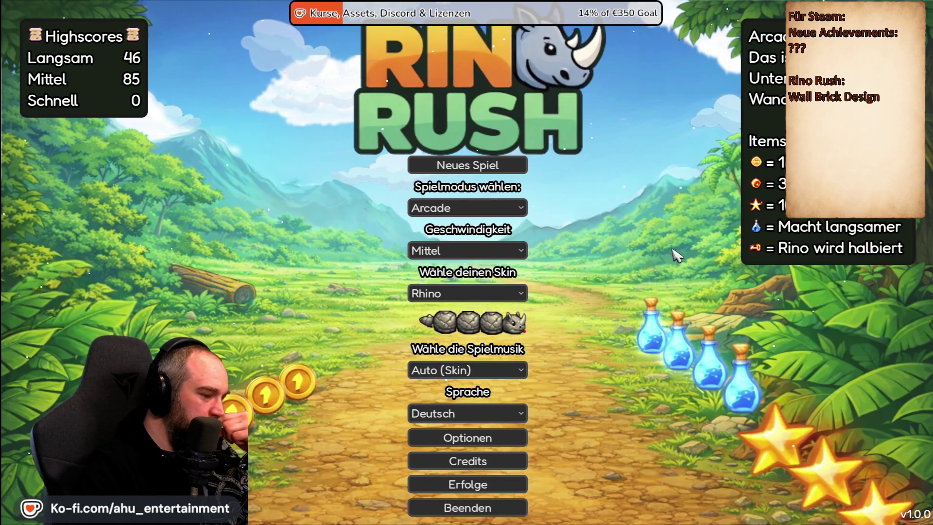
{"action": "left_click", "coordinate": [505, 484]}
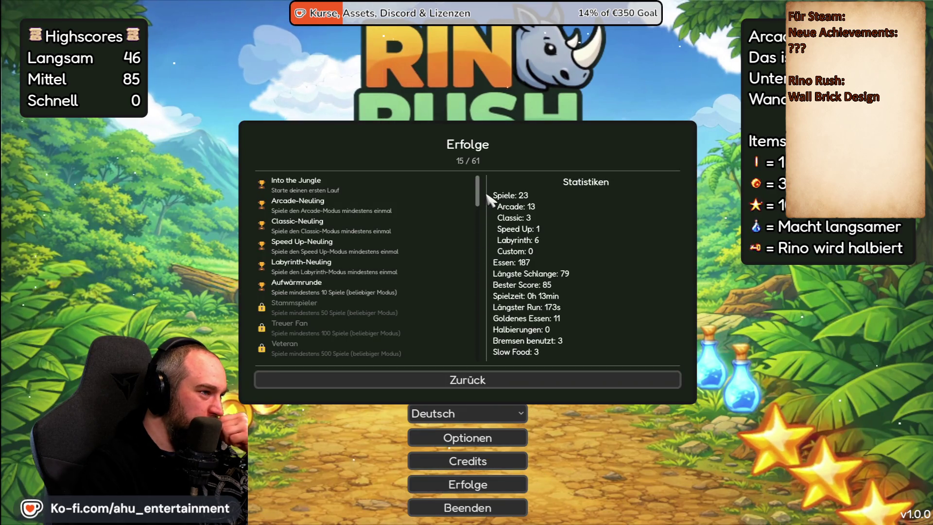
{"action": "left_click_drag", "start_coordinate": [481, 180], "coordinate": [479, 375]}
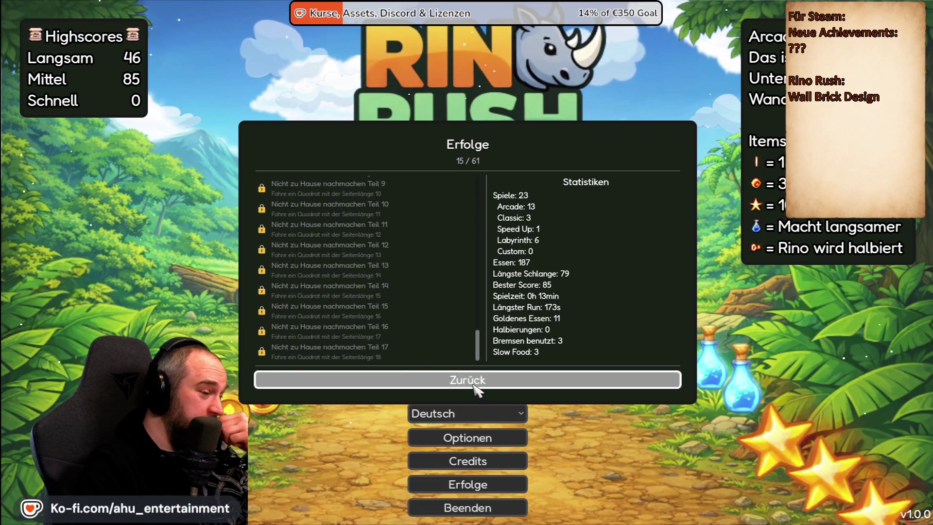
{"action": "left_click", "coordinate": [485, 378]}
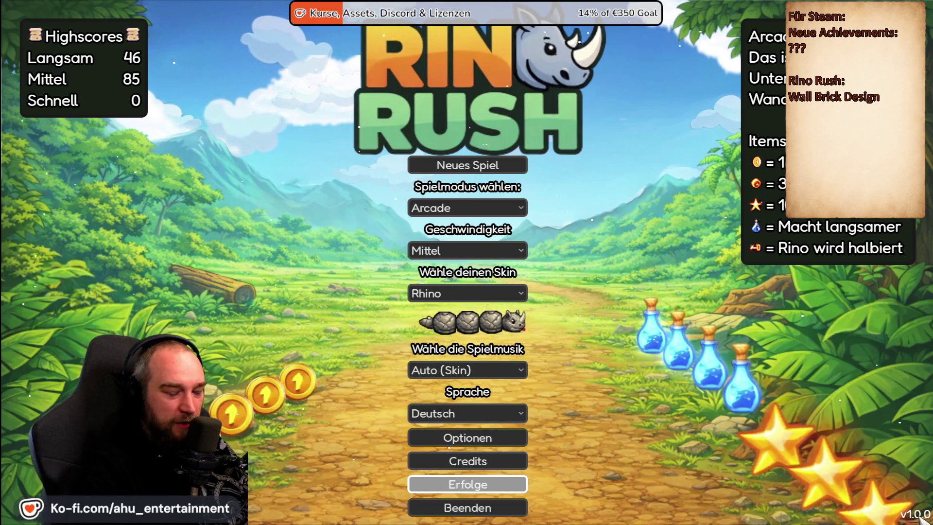
- Quit the game, put the caret on Game.gd line 20, and run the project again
{"action": "left_click", "coordinate": [499, 505]}
{"action": "left_click", "coordinate": [489, 284]}
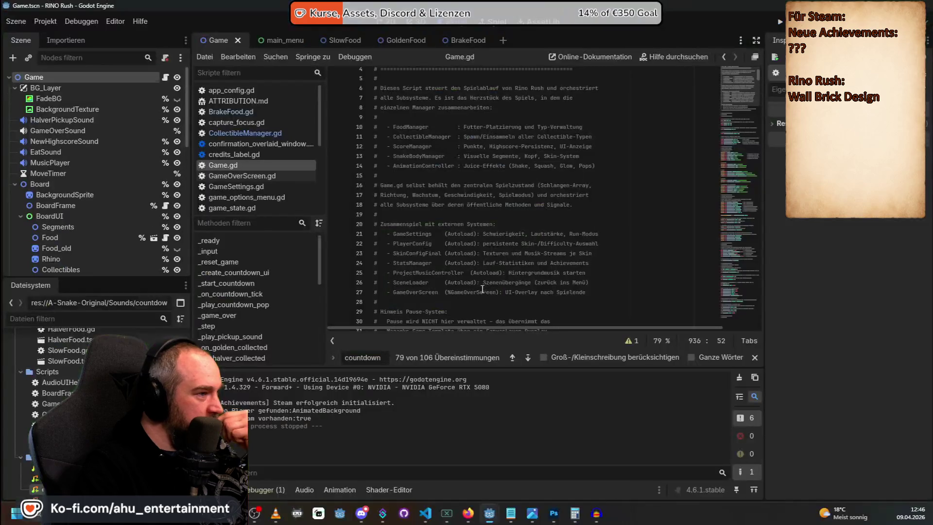
{"action": "left_click", "coordinate": [506, 224]}
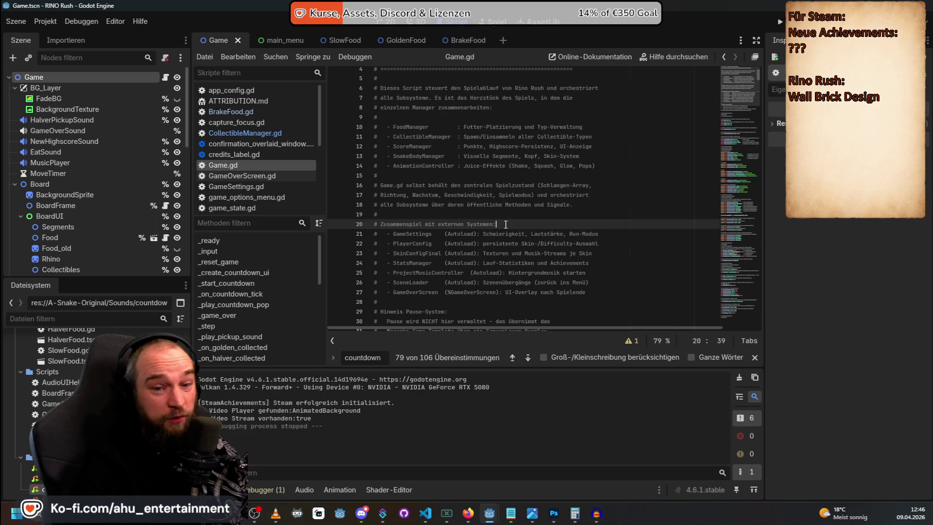
{"action": "left_click", "coordinate": [38, 23]}
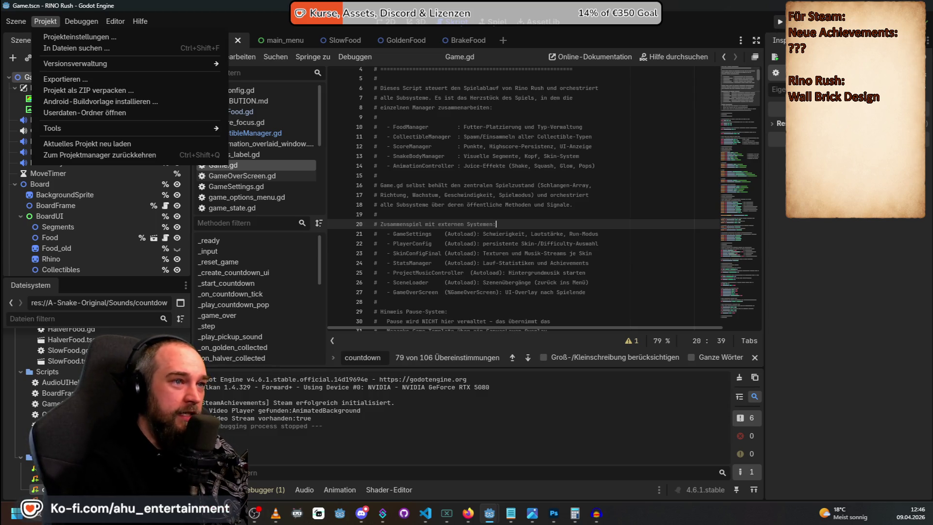
{"action": "left_click", "coordinate": [779, 22]}
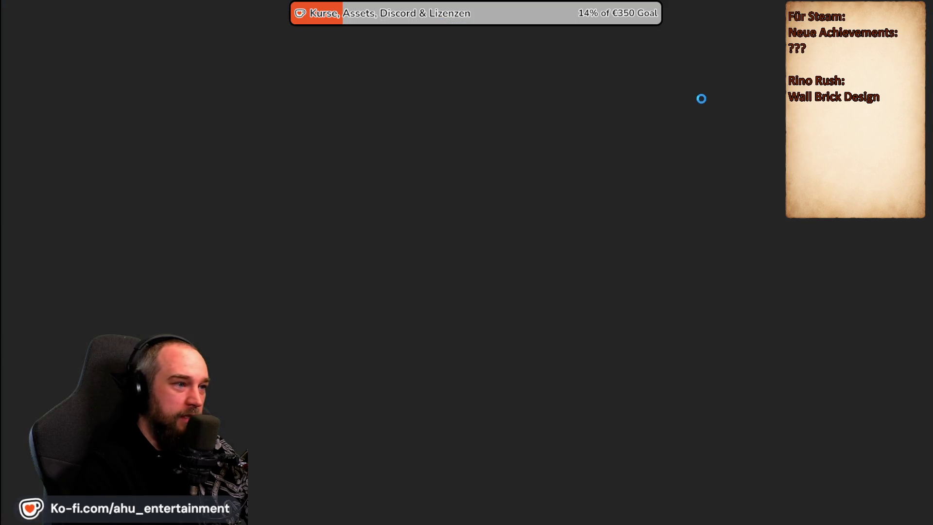
- Start a new Arcade game of Rino Rush and steer the rhino toward the food
{"action": "key", "text": "Down"}
{"action": "key", "text": "Up"}
{"action": "key", "text": "Return"}
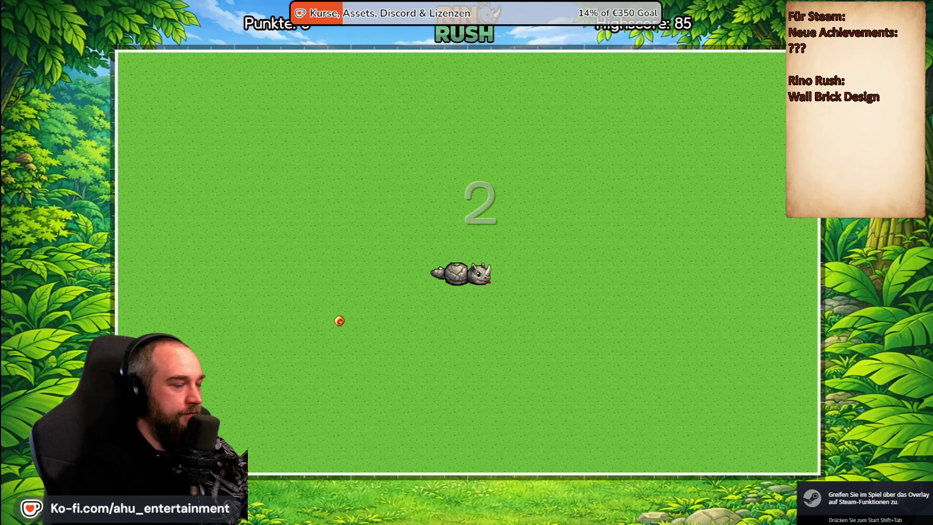
{"action": "key", "text": "Up"}
{"action": "key", "text": "Left"}
{"action": "key", "text": "Down"}
{"action": "key", "text": "Left"}
{"action": "key", "text": "Up"}
{"action": "key", "text": "Right"}
- Pause the run with Esc and confirm restarting it
{"action": "key", "text": "Escape"}
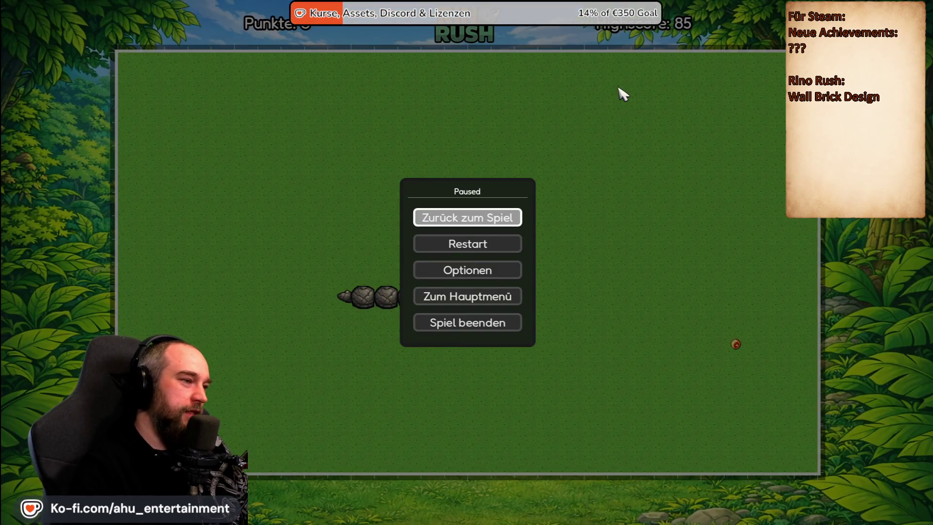
{"action": "key", "text": "Down"}
{"action": "key", "text": "Down"}
{"action": "key", "text": "Down"}
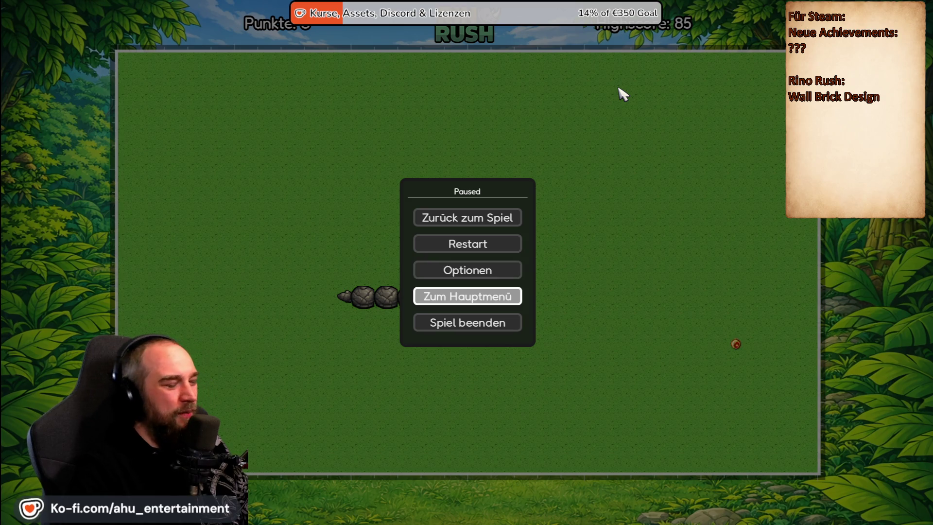
{"action": "key", "text": "Up"}
{"action": "key", "text": "Up"}
{"action": "key", "text": "Return"}
{"action": "key", "text": "Right"}
{"action": "key", "text": "Return"}
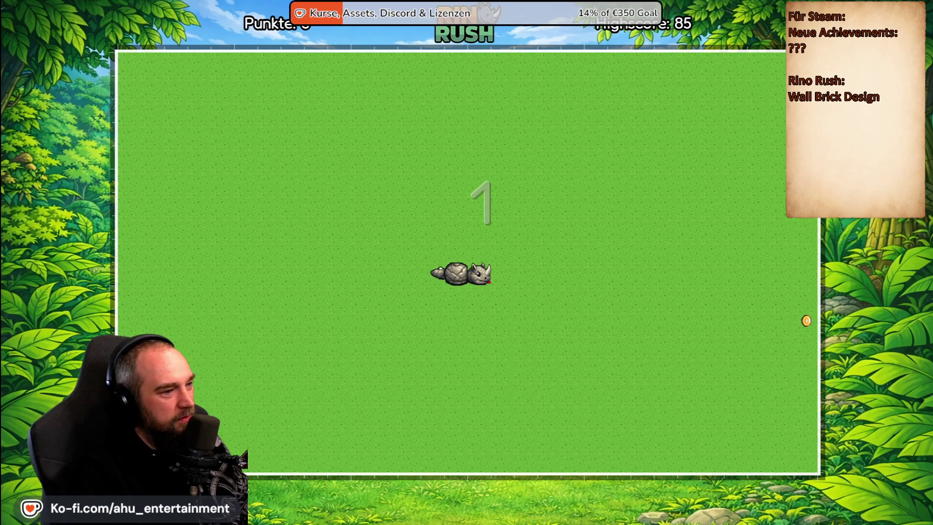
- Steer briefly, then pause and restart the run a second time
{"action": "key", "text": "Up"}
{"action": "key", "text": "Left"}
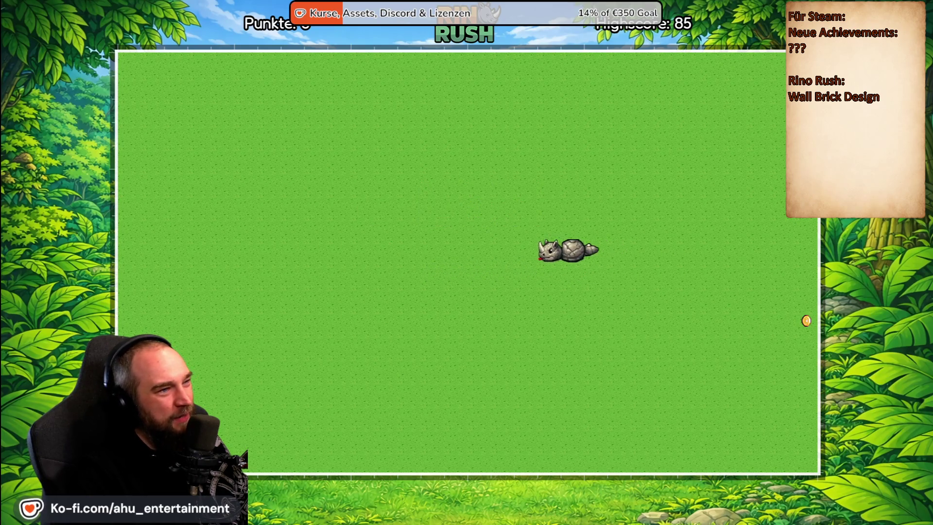
{"action": "key", "text": "Escape"}
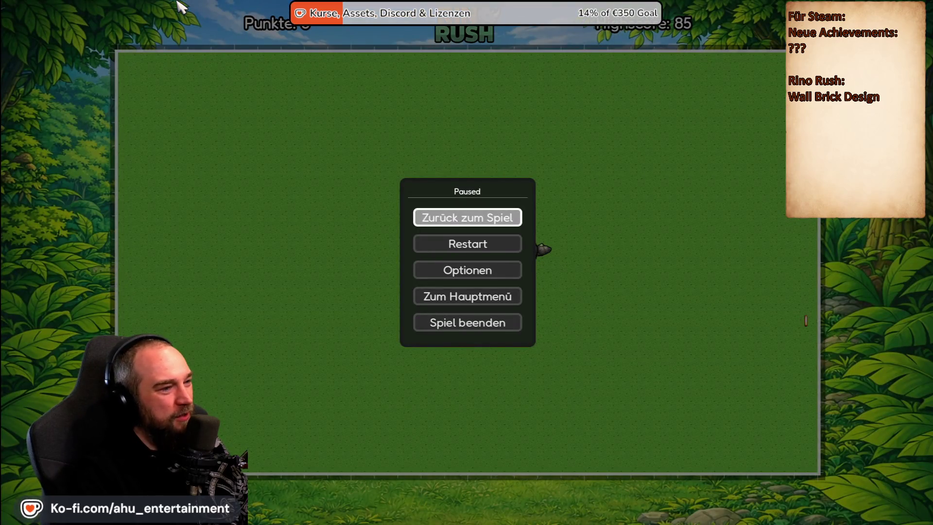
{"action": "key", "text": "Down"}
{"action": "key", "text": "Return"}
{"action": "key", "text": "Right"}
{"action": "key", "text": "Return"}
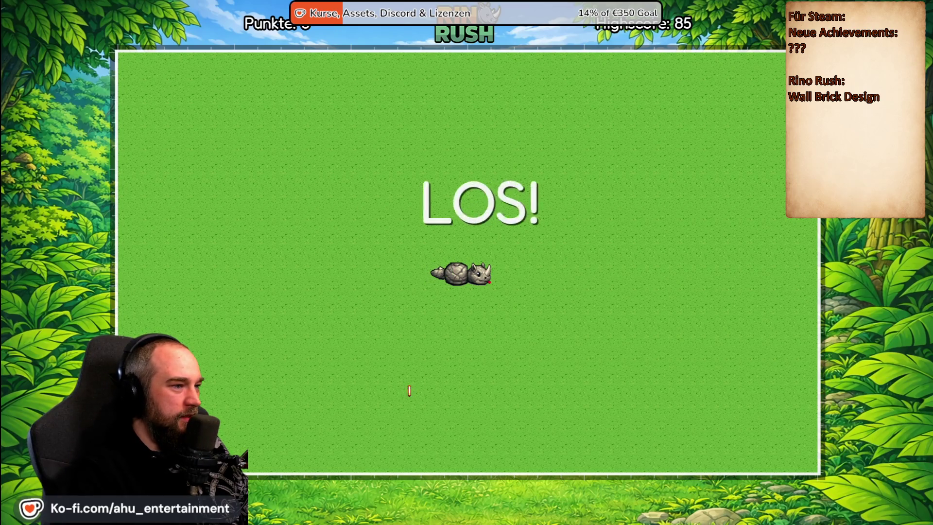
- Pause again and quit via Spiel beenden, confirming Ja
{"action": "key", "text": "Escape"}
{"action": "key", "text": "Down"}
{"action": "key", "text": "Down"}
{"action": "key", "text": "Down"}
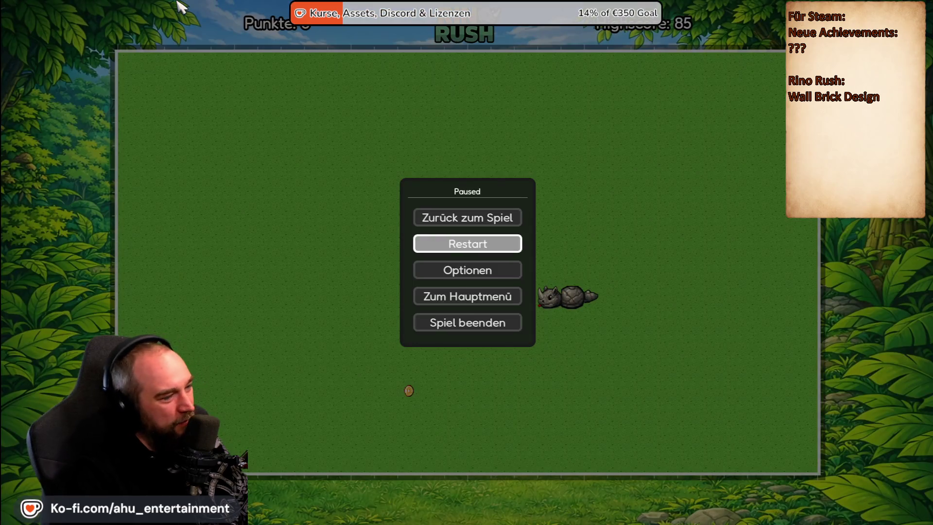
{"action": "key", "text": "Return"}
{"action": "key", "text": "Right"}
{"action": "key", "text": "Return"}
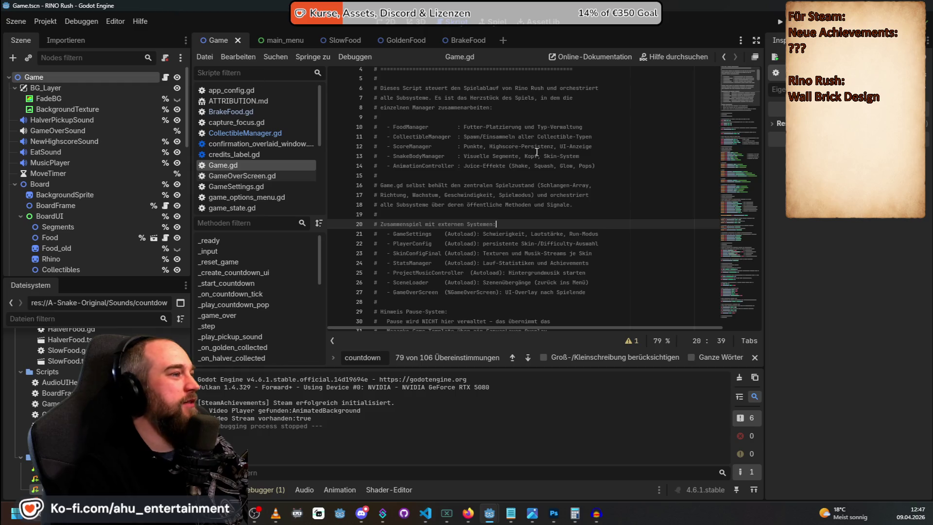
- Scroll Game.gd to the top and open Projekt > Exportieren…
{"action": "scroll", "coordinate": [556, 163], "scroll_direction": "up", "scroll_amount": 1}
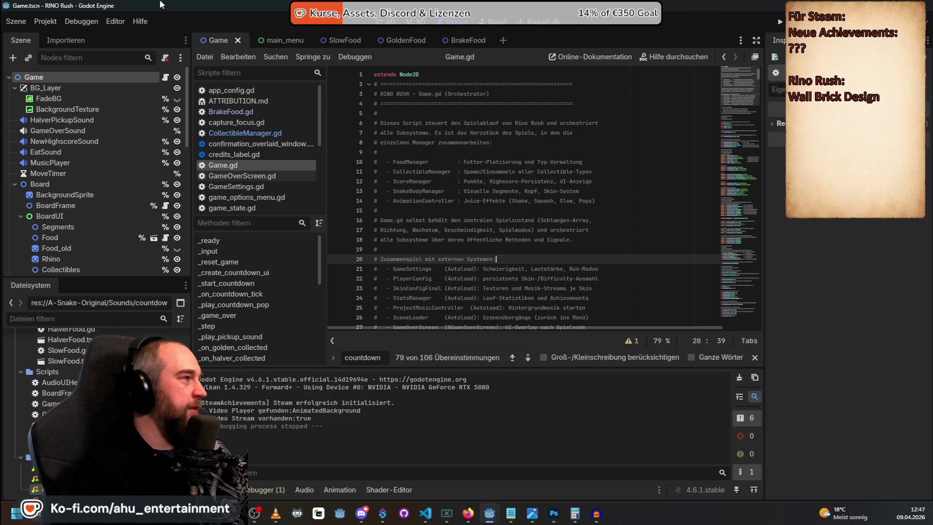
{"action": "left_click", "coordinate": [43, 21]}
{"action": "mouse_move", "coordinate": [63, 22]}
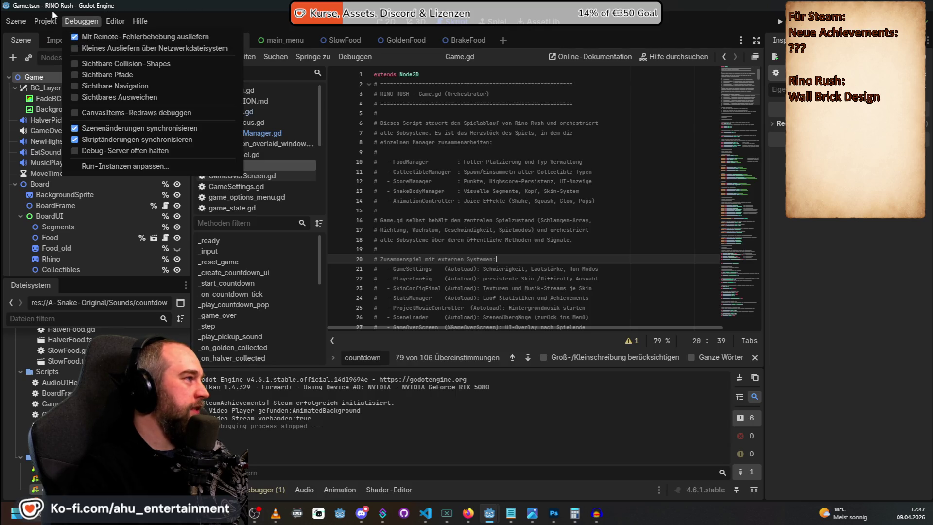
{"action": "left_click", "coordinate": [87, 73]}
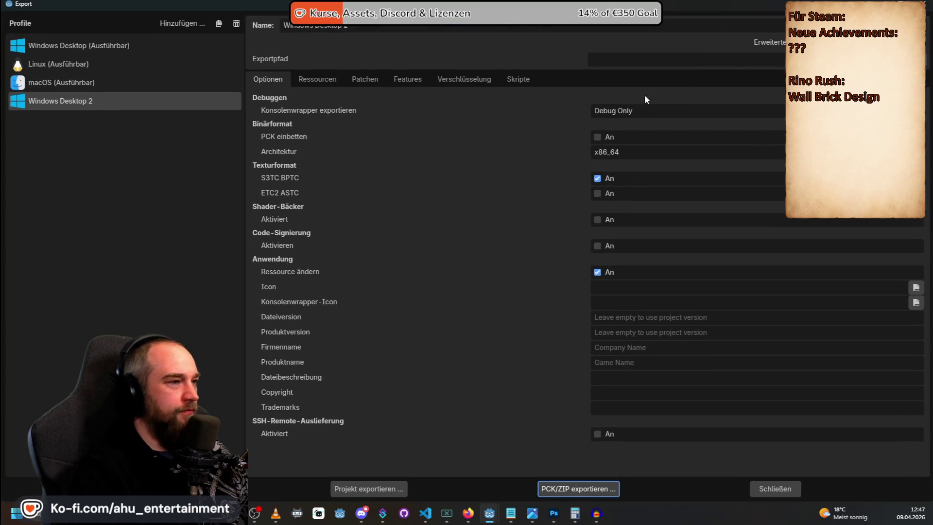
- Export the Windows Desktop preset as rino-rush.exe, overwriting the old build, and un-maximize the window
{"action": "left_click", "coordinate": [122, 43]}
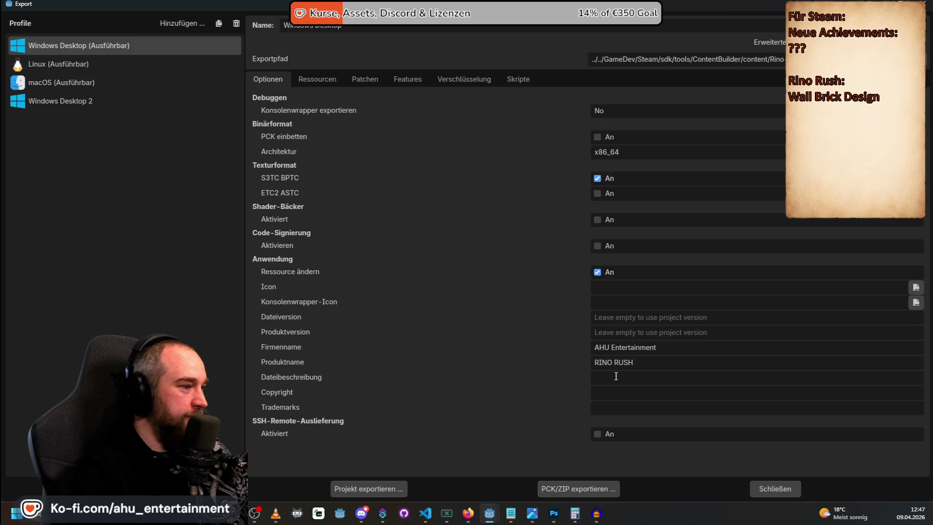
{"action": "left_click", "coordinate": [370, 489]}
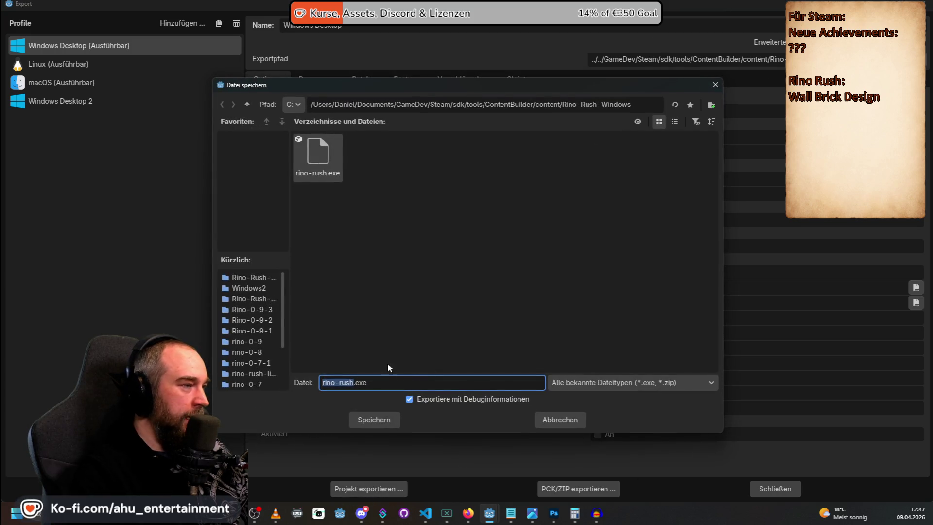
{"action": "left_click", "coordinate": [377, 420]}
{"action": "left_click", "coordinate": [375, 274]}
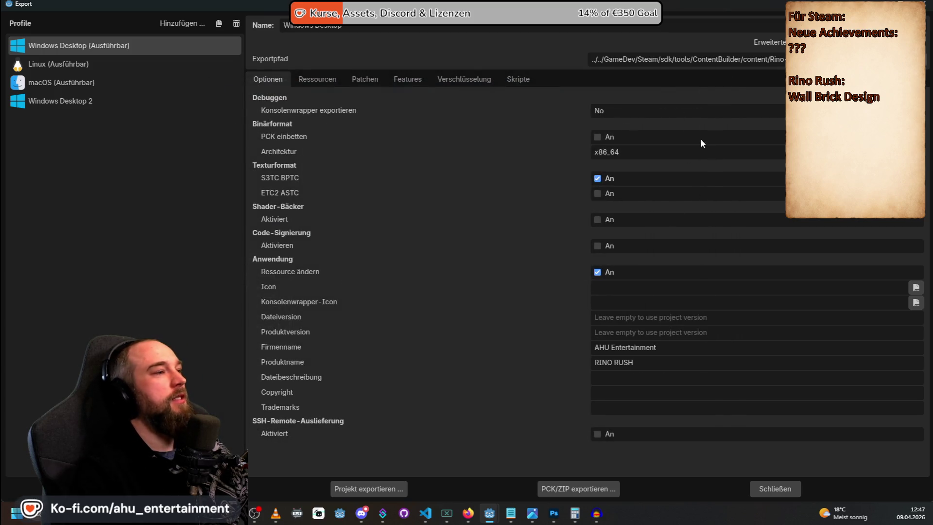
{"action": "mouse_move", "coordinate": [716, 5]}
{"action": "left_mouse_down"}
{"action": "mouse_move", "coordinate": [770, 118]}
{"action": "mouse_move", "coordinate": [623, 51]}
{"action": "left_mouse_up"}
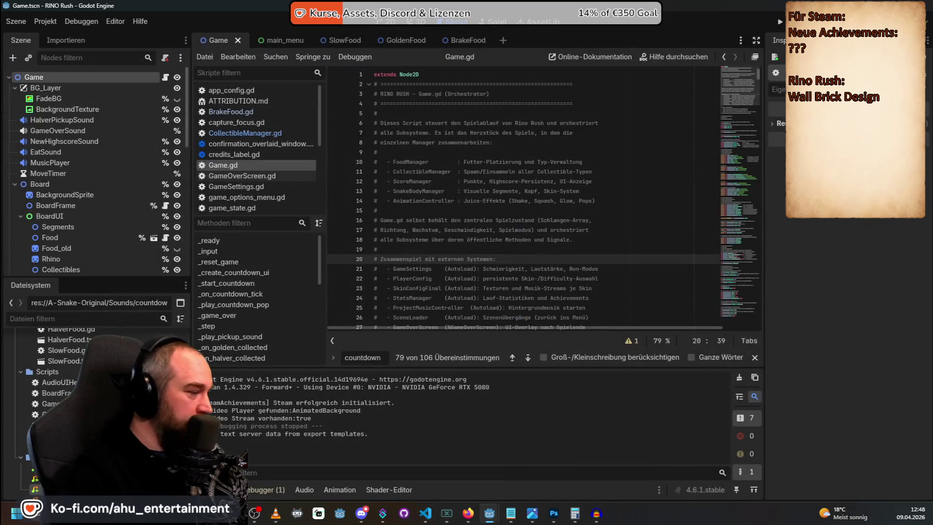
- Dismiss Steam's taskbar quick-launch list and go to the Documents folder in File Explorer
{"action": "right_click", "coordinate": [190, 512]}
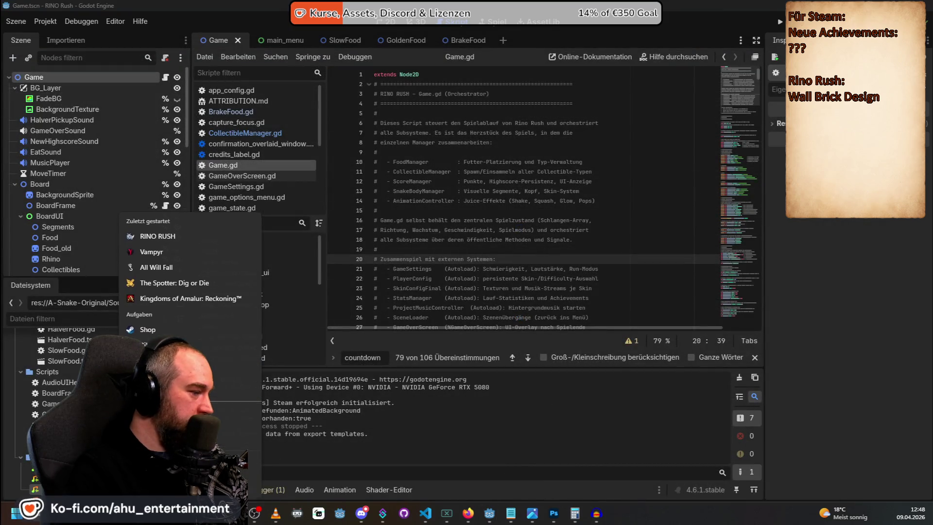
{"action": "key", "text": "Escape"}
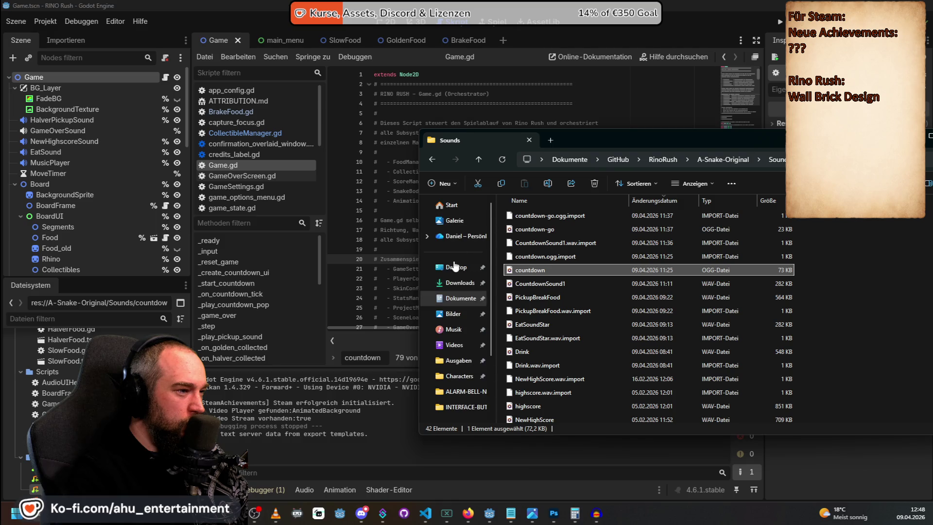
{"action": "left_click", "coordinate": [459, 298]}
- Browse GameDev > Steam > sdk > tools > SteamPipeGUI and launch SteamPipeGUI.exe
{"action": "double_click", "coordinate": [531, 269]}
{"action": "double_click", "coordinate": [526, 293]}
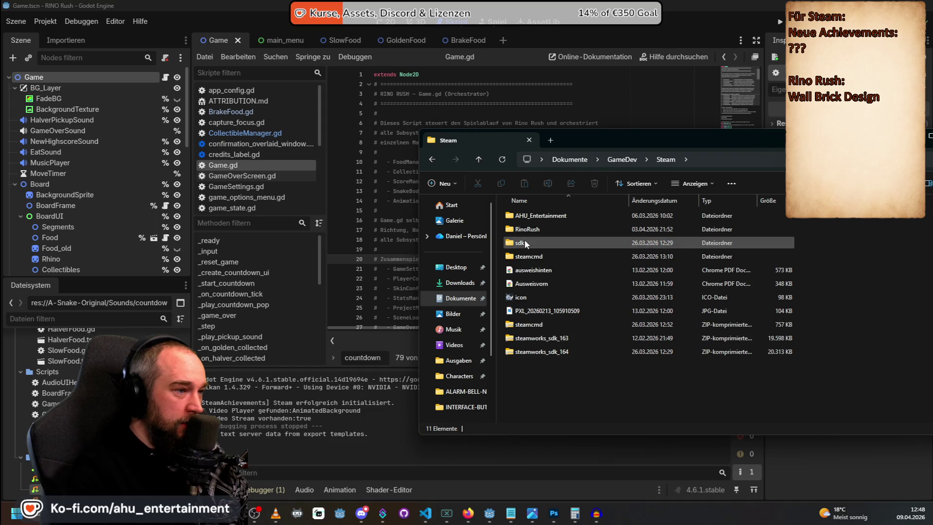
{"action": "double_click", "coordinate": [525, 255]}
{"action": "key", "text": "alt+Left"}
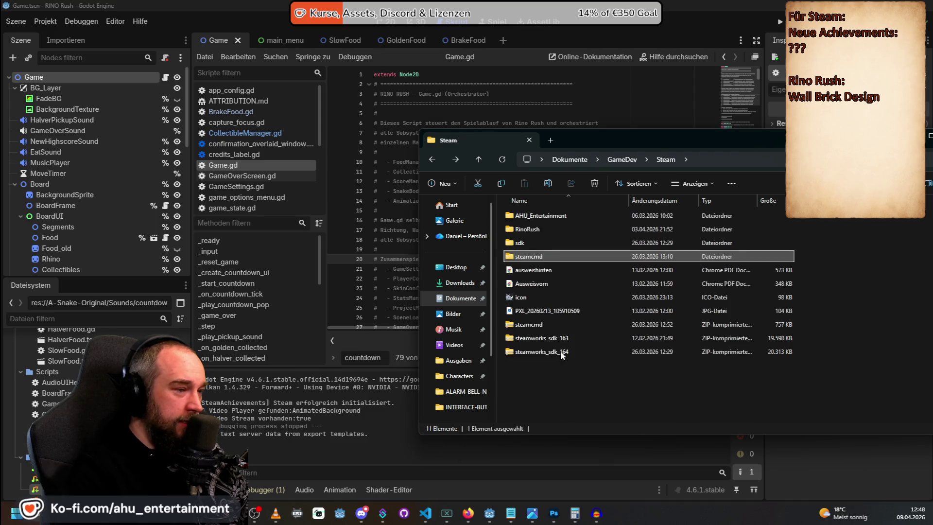
{"action": "double_click", "coordinate": [535, 243]}
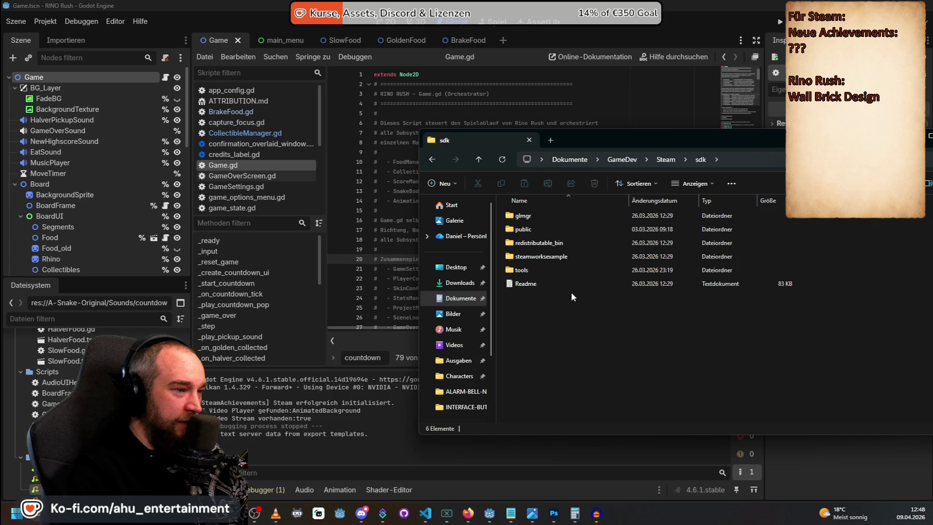
{"action": "double_click", "coordinate": [526, 264]}
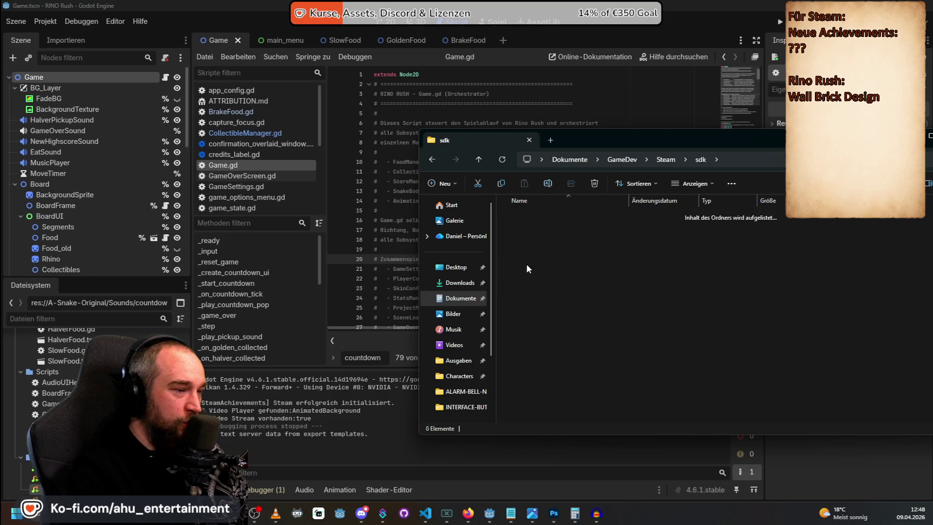
{"action": "double_click", "coordinate": [534, 283]}
{"action": "double_click", "coordinate": [554, 230]}
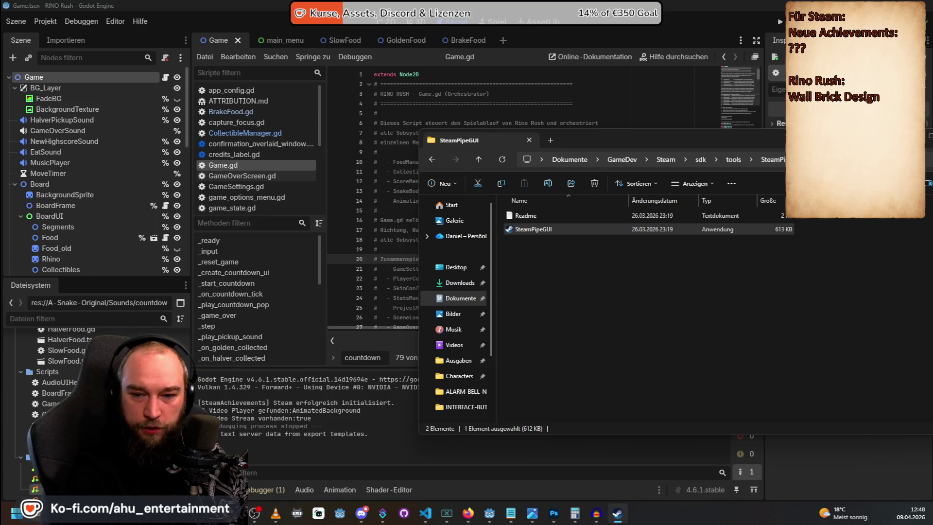
{"action": "key", "text": "Return"}
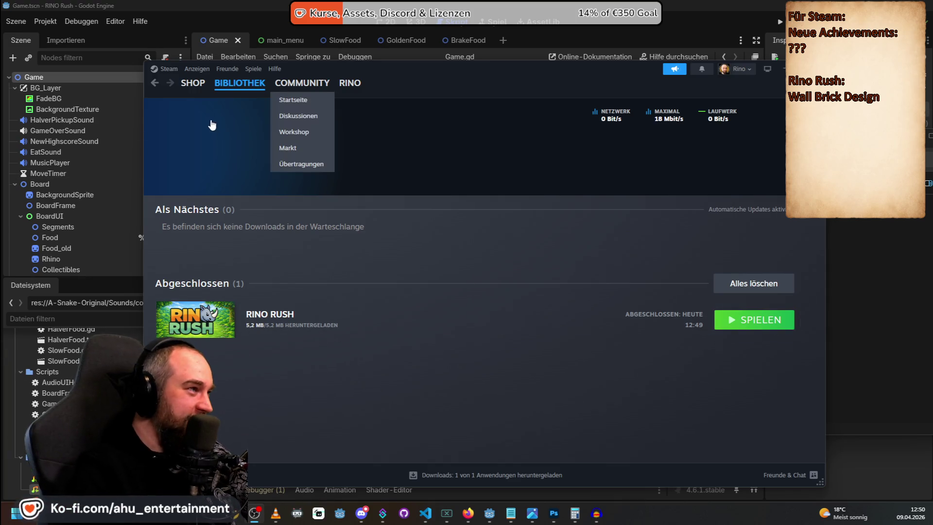
- Bring up Discord on the Rino Horde server from the taskbar
{"action": "mouse_move", "coordinate": [254, 92]}
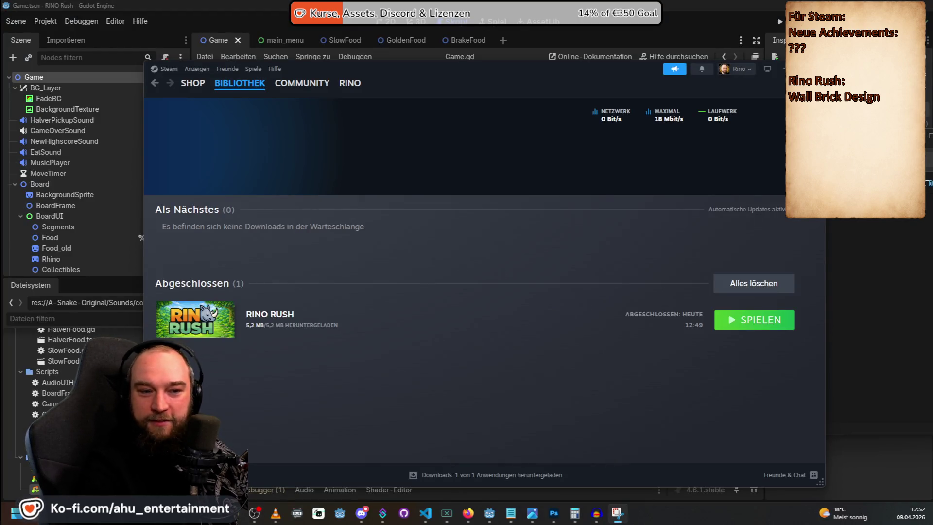
{"action": "left_click", "coordinate": [468, 512]}
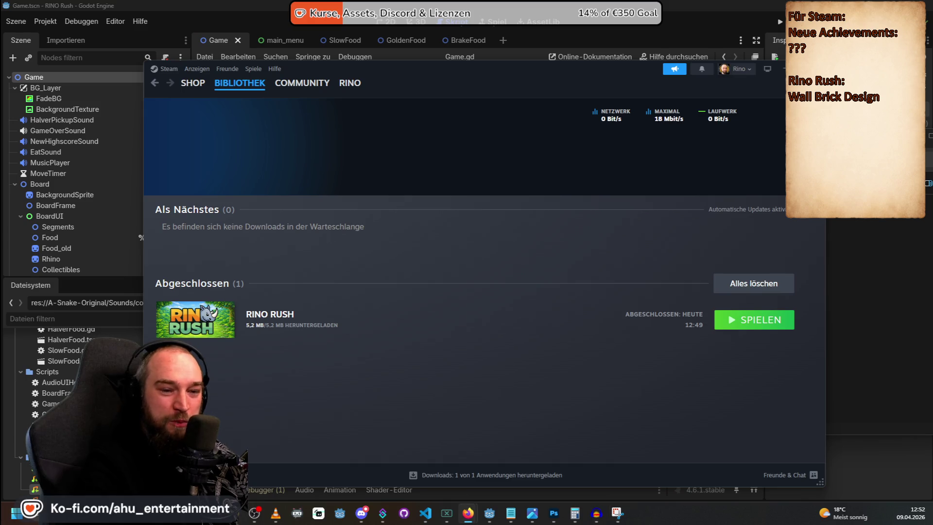
{"action": "left_click", "coordinate": [361, 512]}
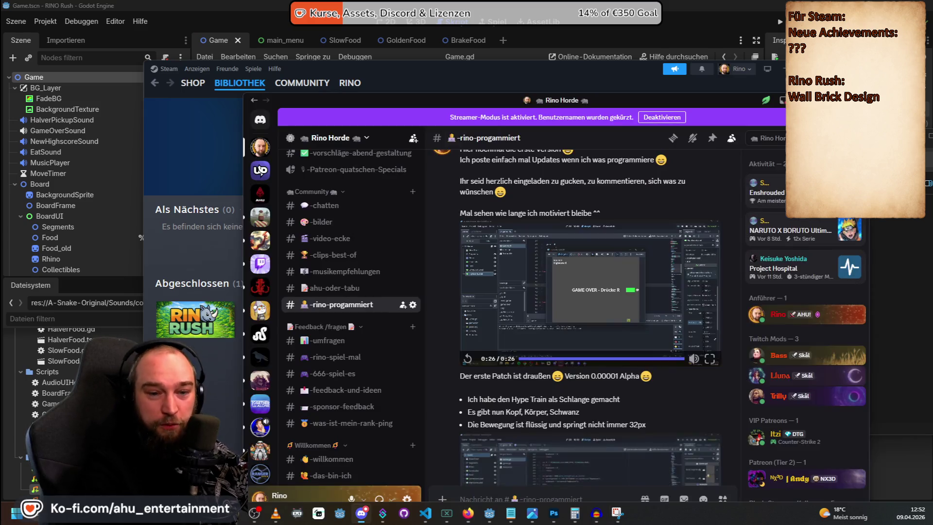
- Hide Discord to reveal Steam's completed RINO RUSH download
{"action": "left_click", "coordinate": [302, 55]}
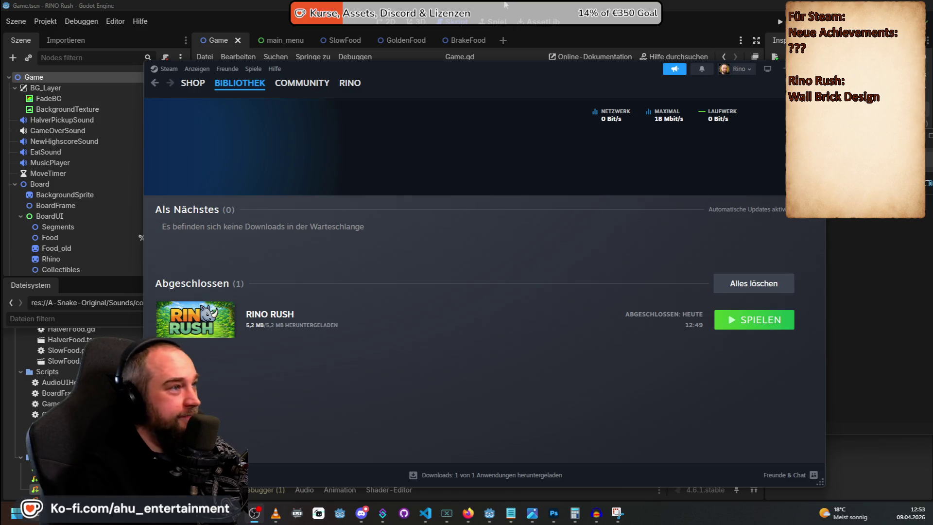
- Switch to the browser showing the AHU Entertainment Ko-fi shop and scroll down
{"action": "key", "text": "alt+Tab"}
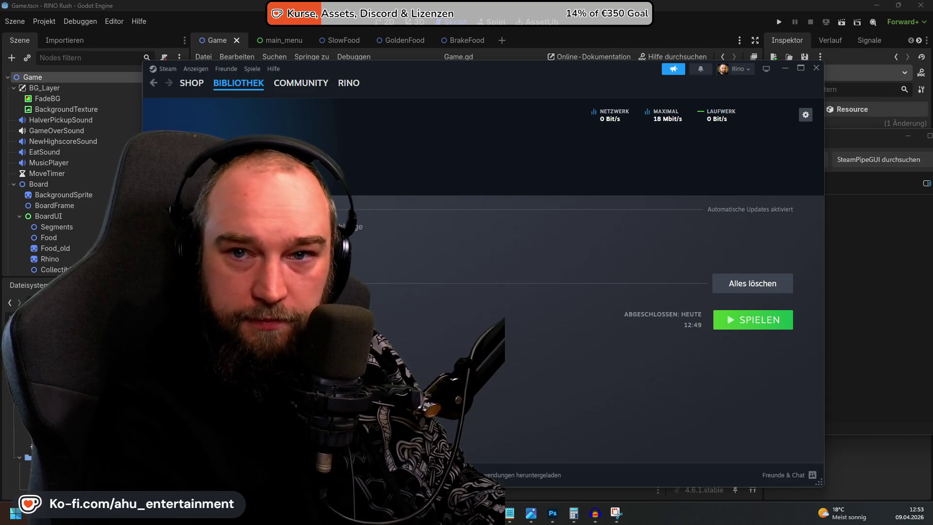
{"action": "scroll", "coordinate": [366, 223], "scroll_direction": "down", "scroll_amount": 10}
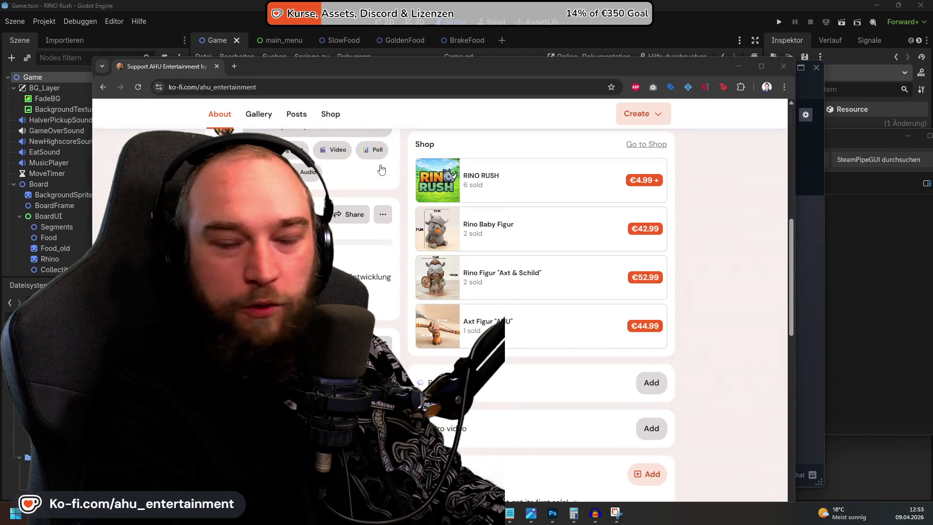
- View the Rino Baby Figur item, return to the creator's main Ko-fi page, then close the browser tab
{"action": "left_click_drag", "start_coordinate": [491, 66], "coordinate": [543, 50]}
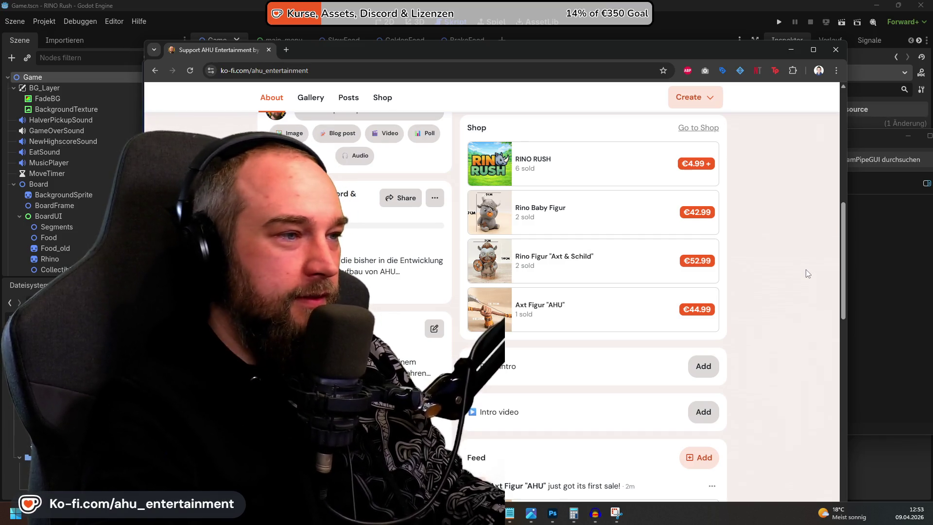
{"action": "left_click", "coordinate": [635, 202]}
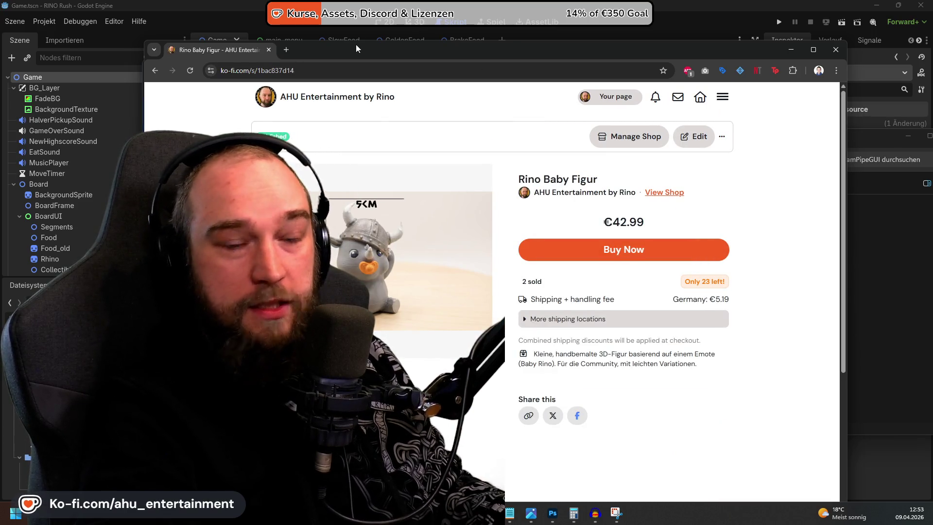
{"action": "left_click_drag", "start_coordinate": [395, 58], "coordinate": [523, 54]}
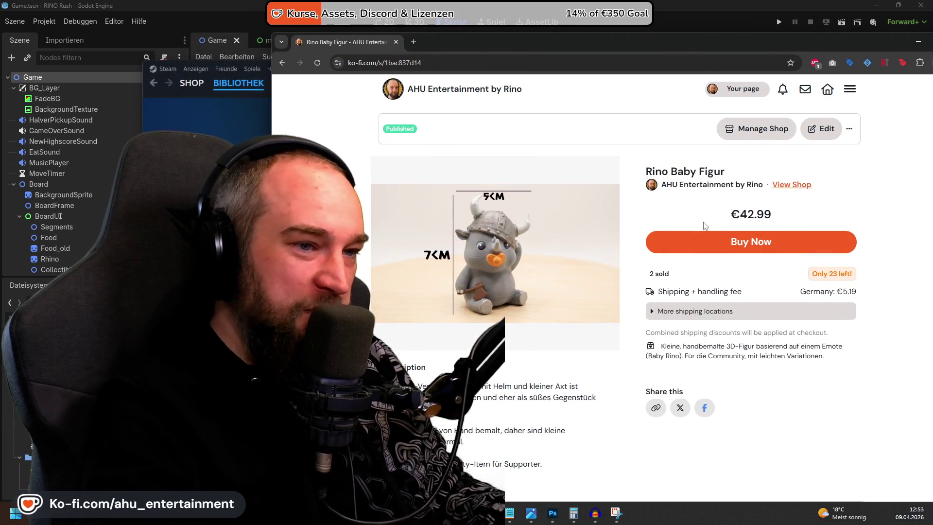
{"action": "left_click", "coordinate": [720, 189]}
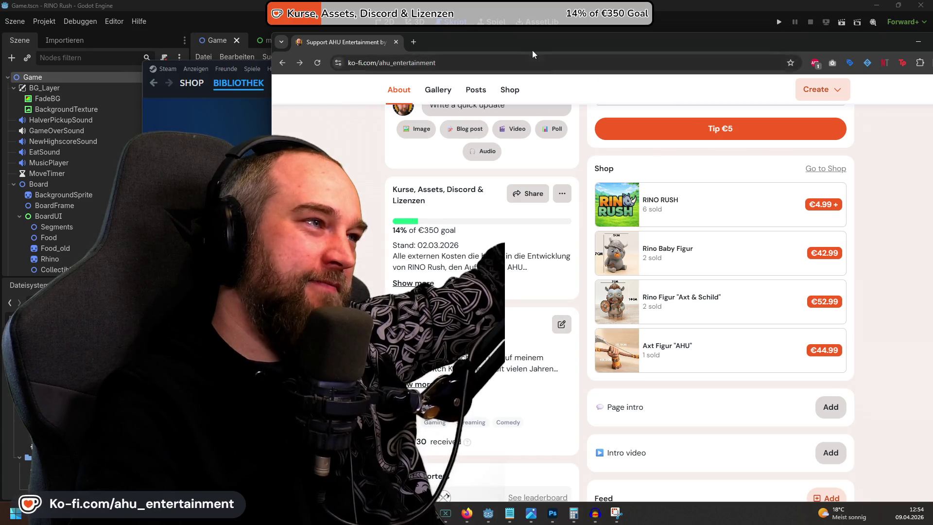
{"action": "key", "text": "ctrl+w"}
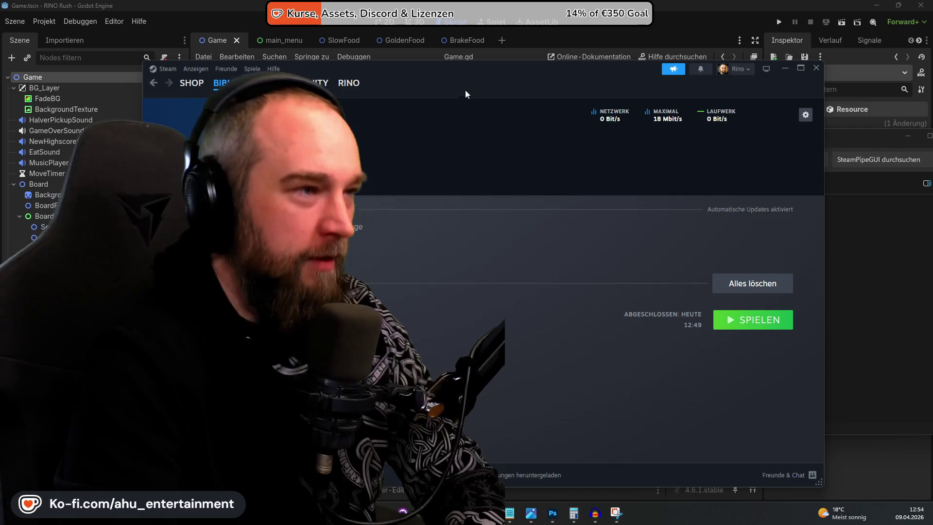
- Minimize Steam and widen Godot's script list beside Game.gd
{"action": "left_click", "coordinate": [521, 5]}
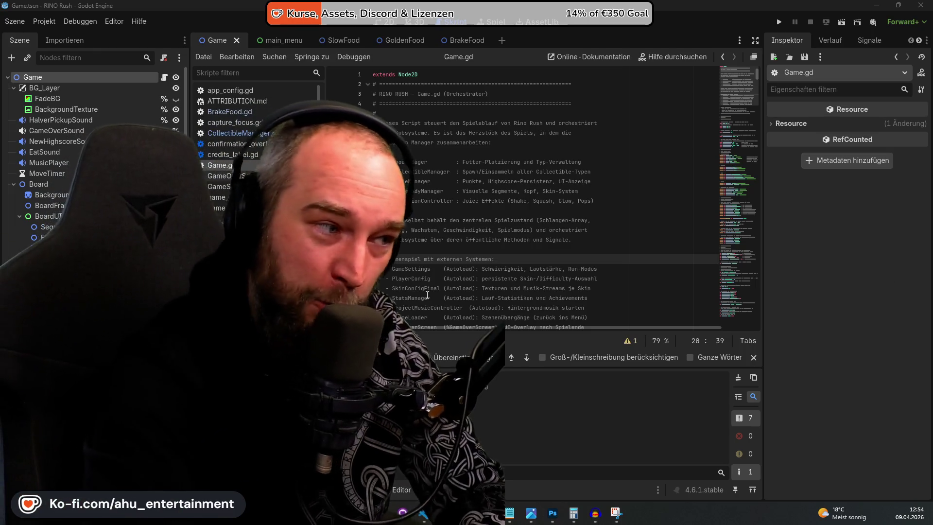
{"action": "left_click_drag", "start_coordinate": [324, 292], "coordinate": [347, 292]}
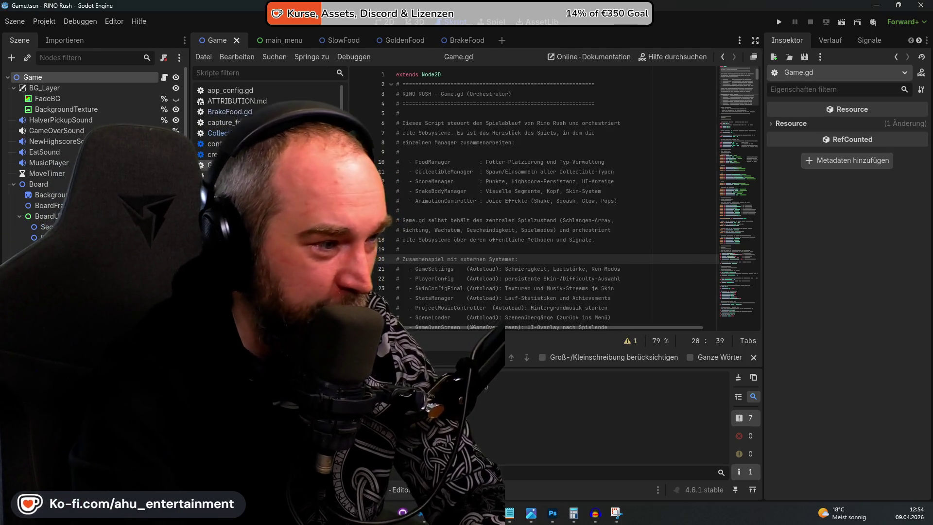
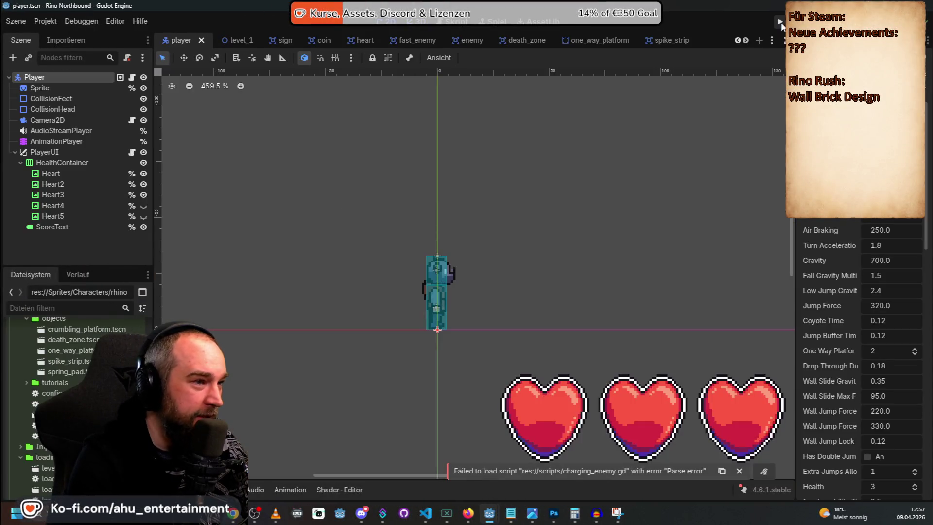
- Launch the Rino Northbound game in its own window with Run Project once loading finishes
{"action": "left_click", "coordinate": [780, 22]}
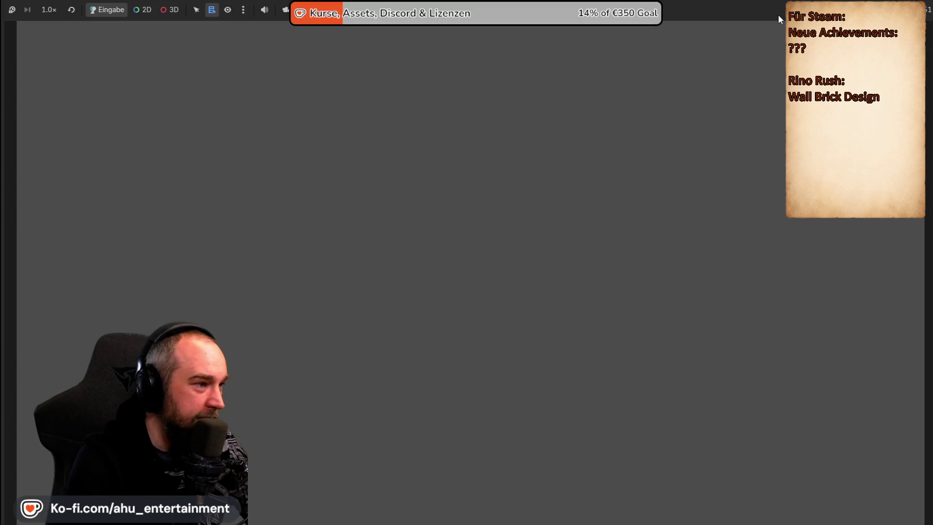